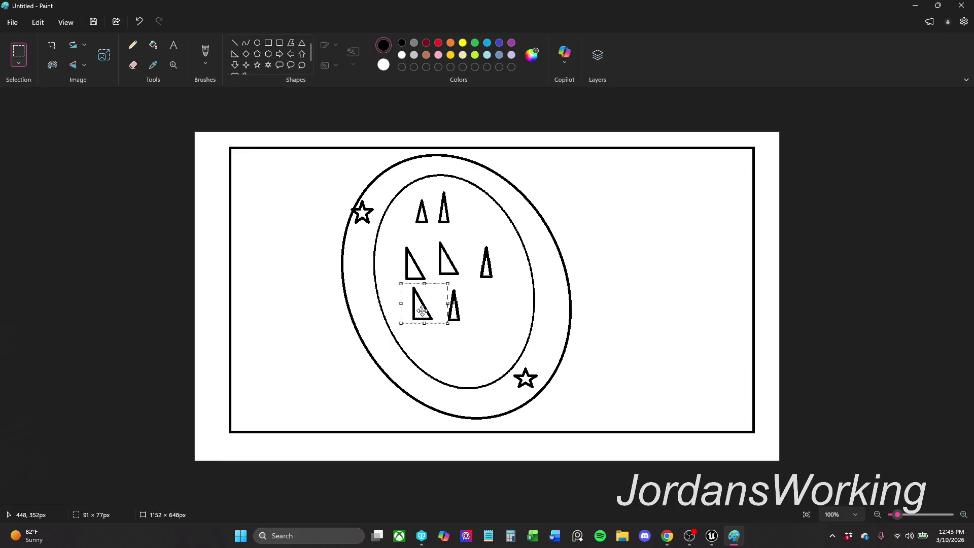
Step: Drop the moved right triangle beside the narrow triangle and select the upper-left star
click(470, 332)
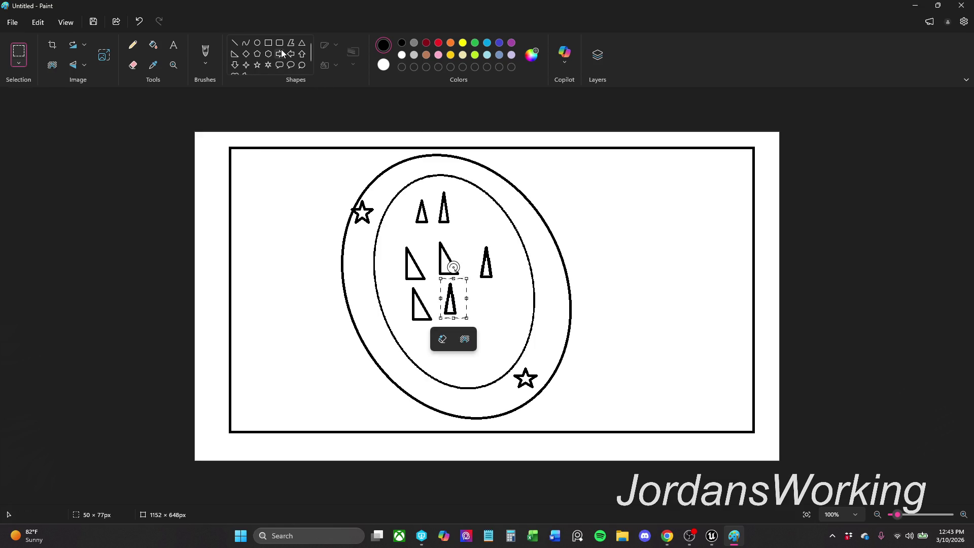
scroll(283, 51, down, 1)
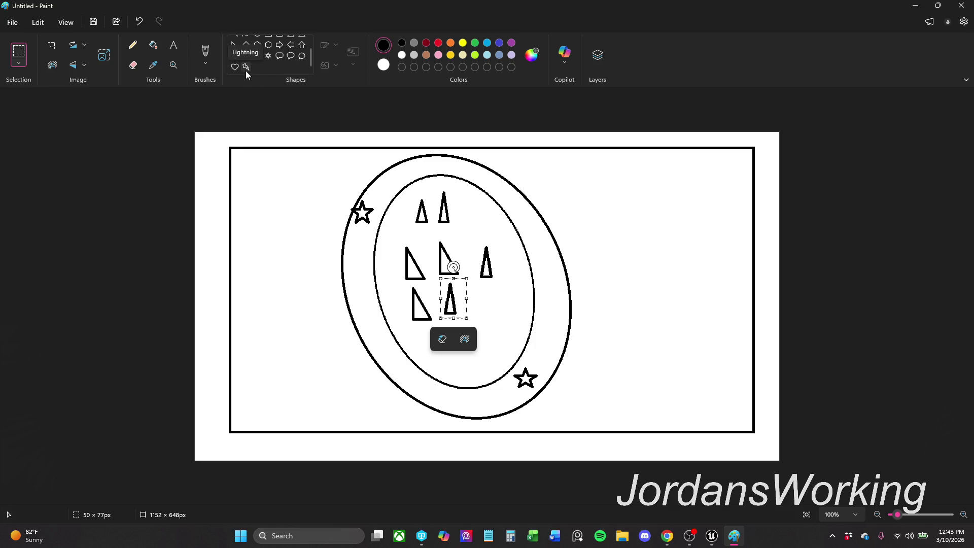
scroll(251, 69, up, 1)
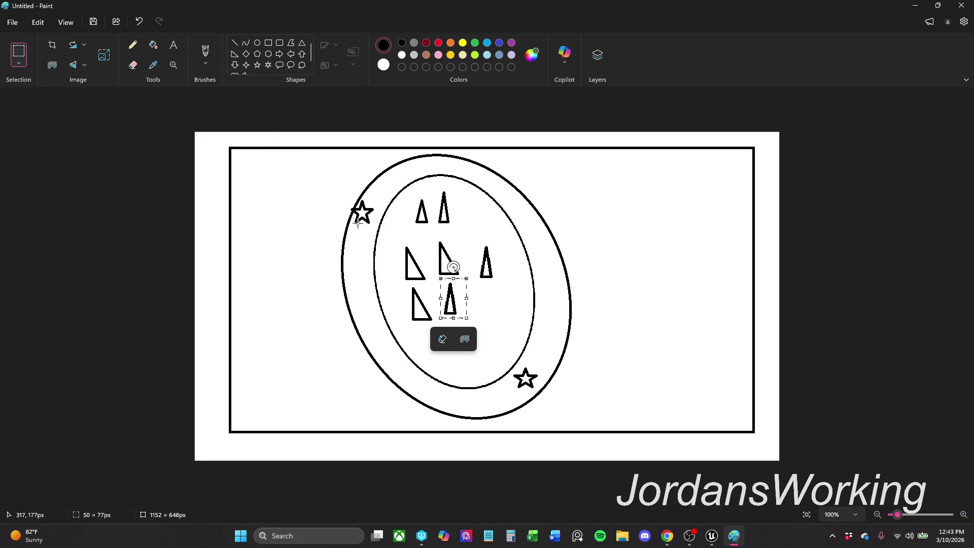
mouse_move(374, 226)
mouse_down()
mouse_move(352, 197)
mouse_move(385, 225)
mouse_move(359, 232)
mouse_move(294, 210)
mouse_up()
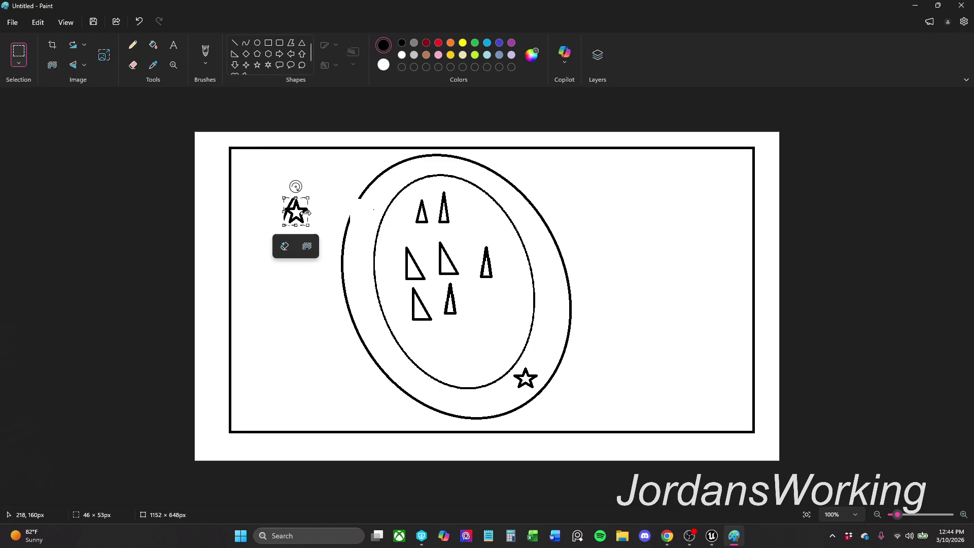
Step: Delete the star on the outer ellipse's upper-left edge and select the gap it leaves
key(Delete)
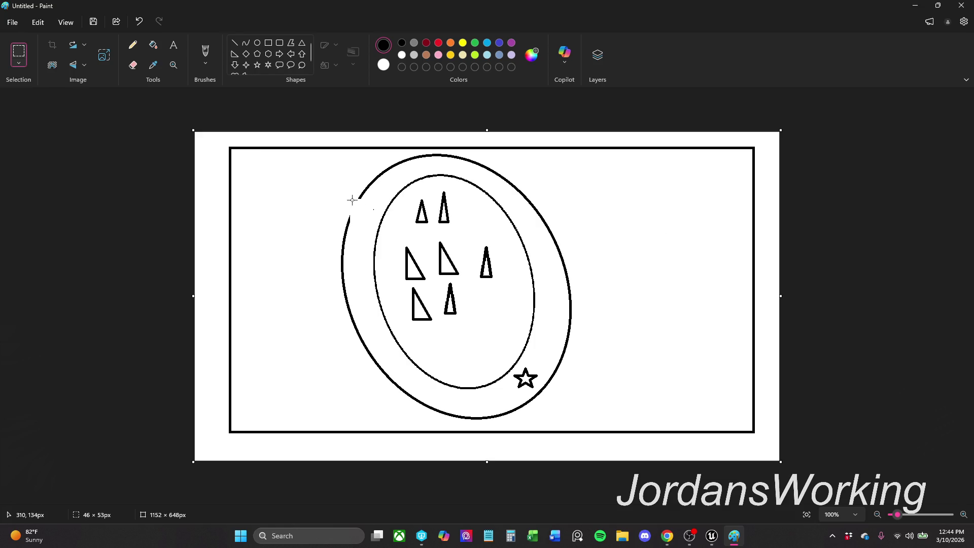
click(359, 199)
drag(360, 200, 353, 209)
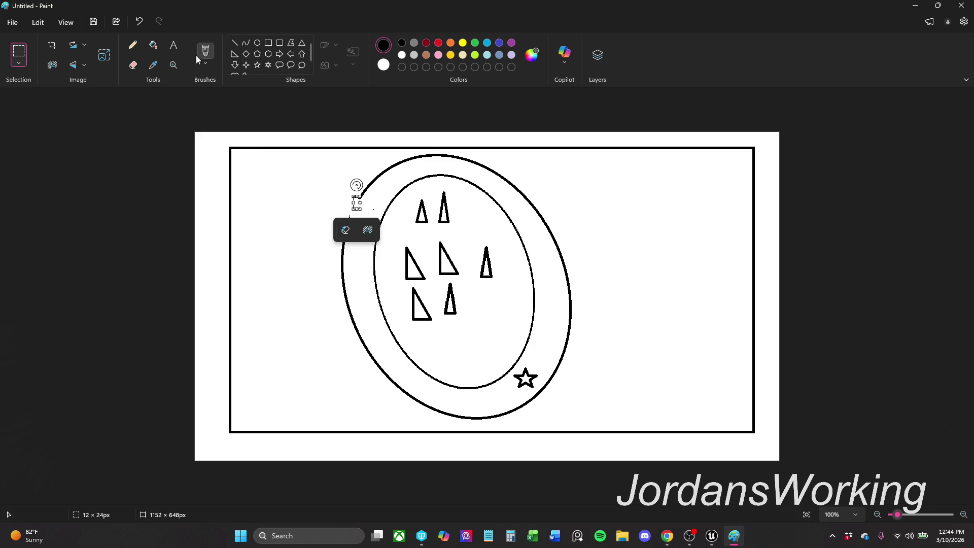
click(131, 50)
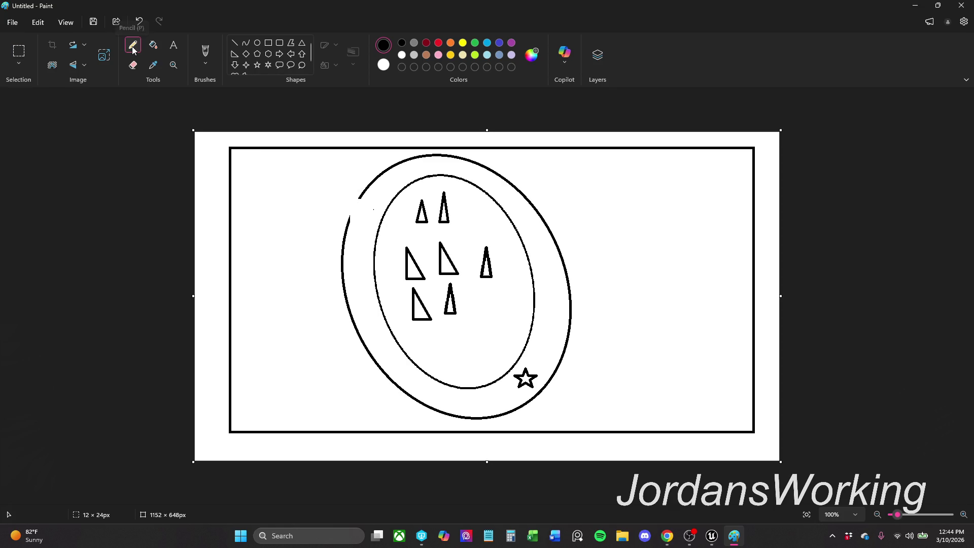
Step: Close the upper-left ring gap with Brush and Calligraphy pen strokes, undoing a thin pencil line
drag(359, 198, 355, 217)
key(ctrl+z)
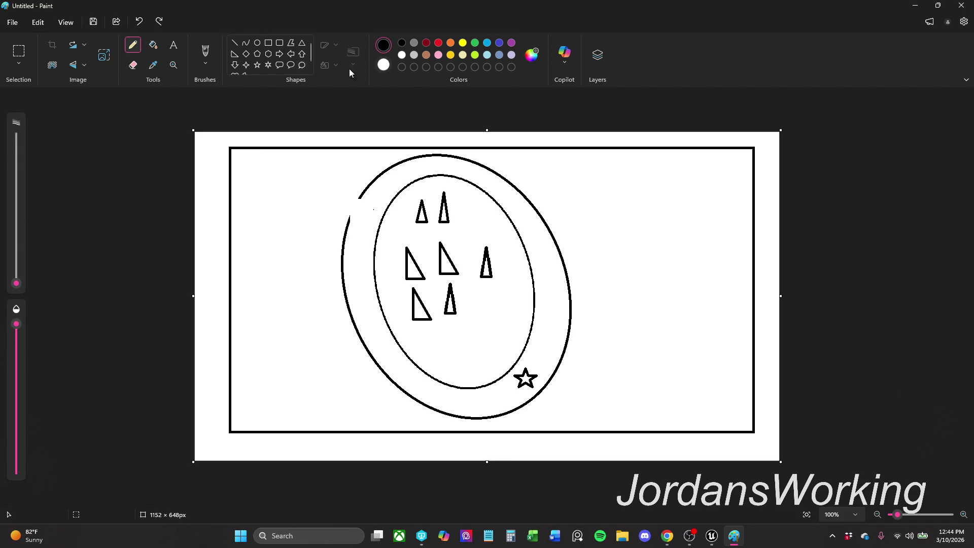
click(207, 51)
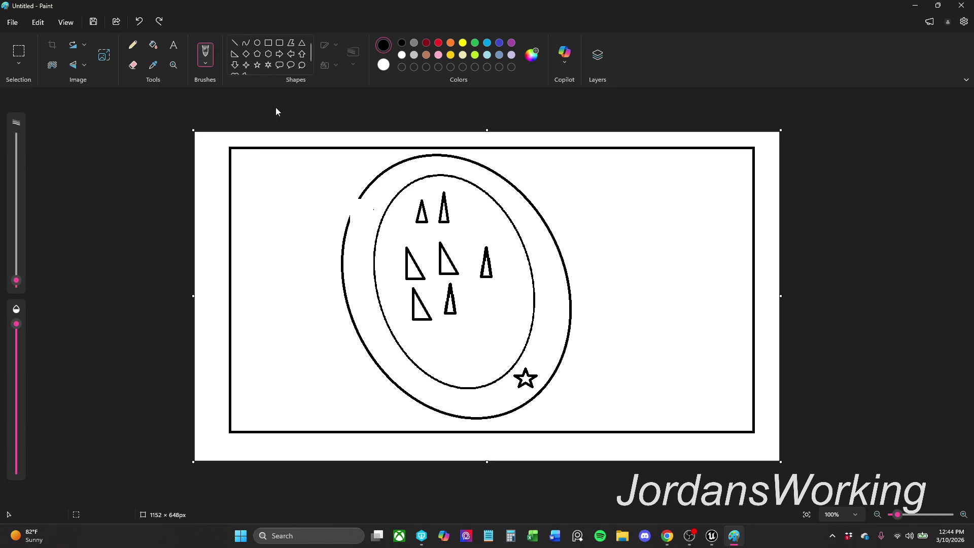
drag(359, 201, 350, 210)
click(209, 64)
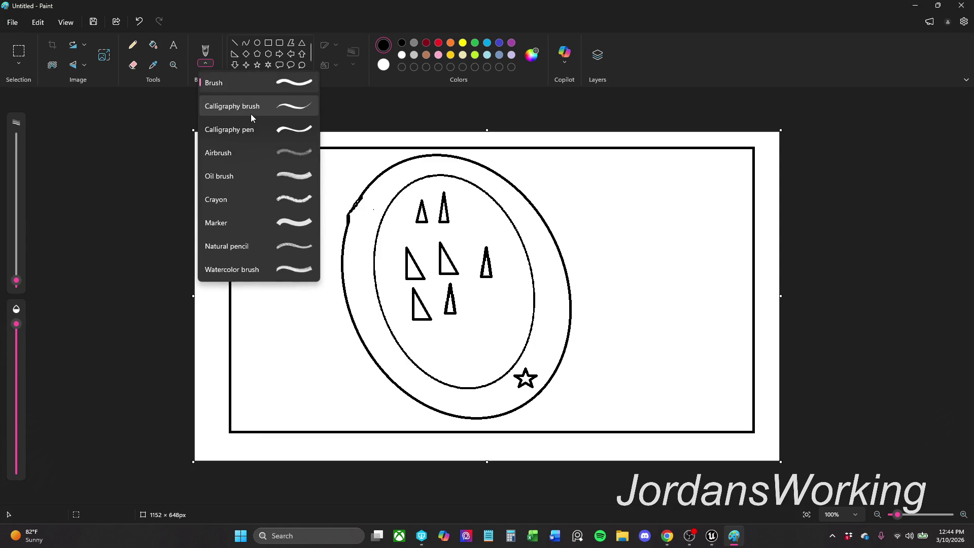
click(263, 129)
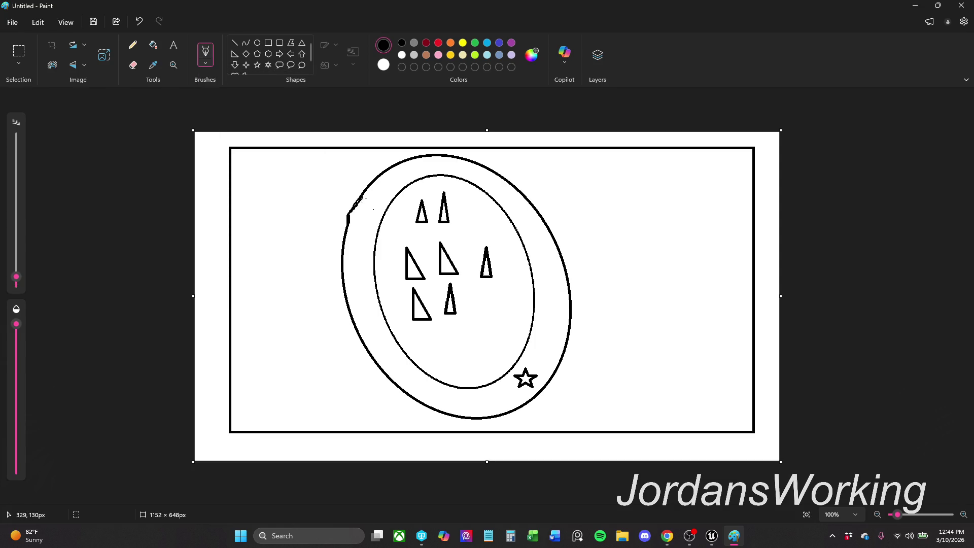
drag(361, 198, 355, 205)
scroll(249, 55, down, 1)
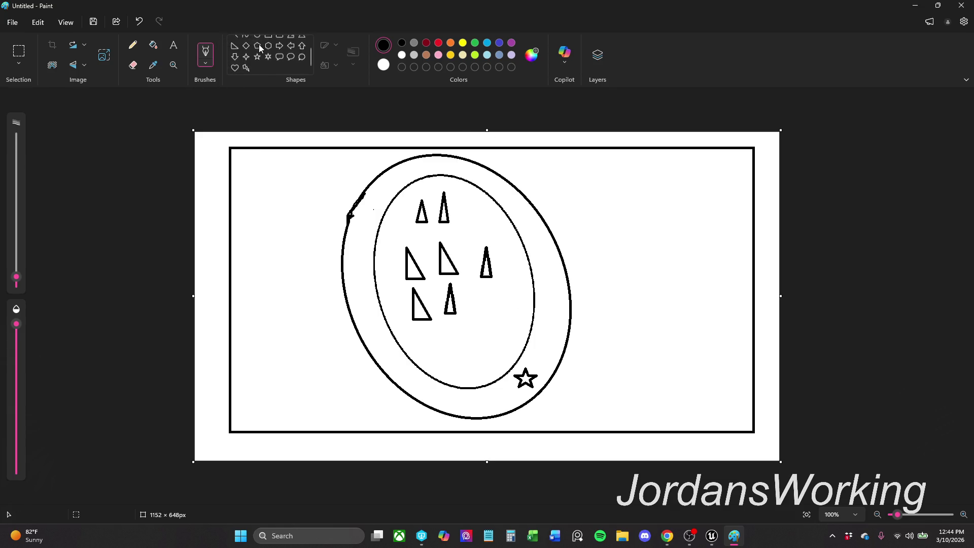
Step: Draw two Lightning shapes: one at the ring's upper-left edge, one beside the lower-right star
click(246, 67)
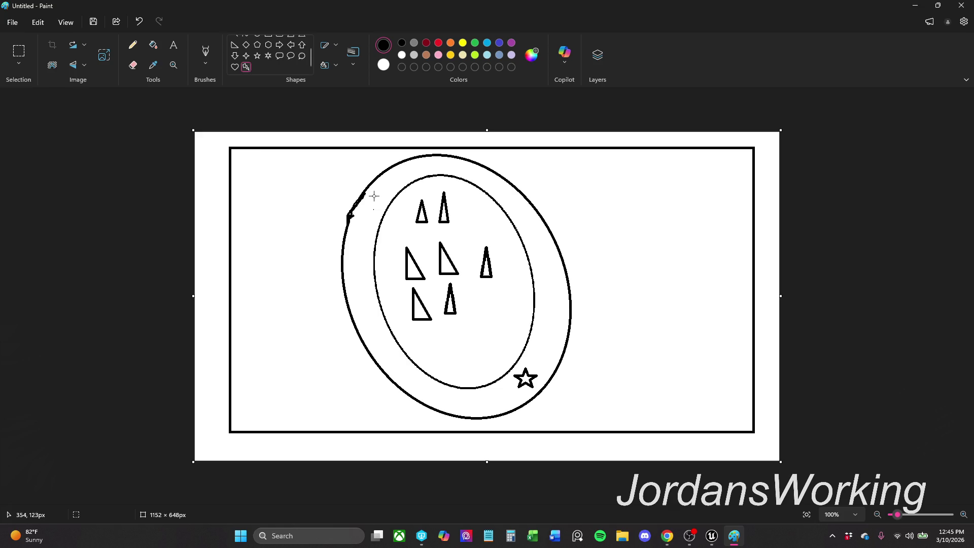
mouse_move(361, 216)
mouse_down()
mouse_move(378, 211)
mouse_move(373, 204)
mouse_move(381, 216)
mouse_move(382, 193)
mouse_up()
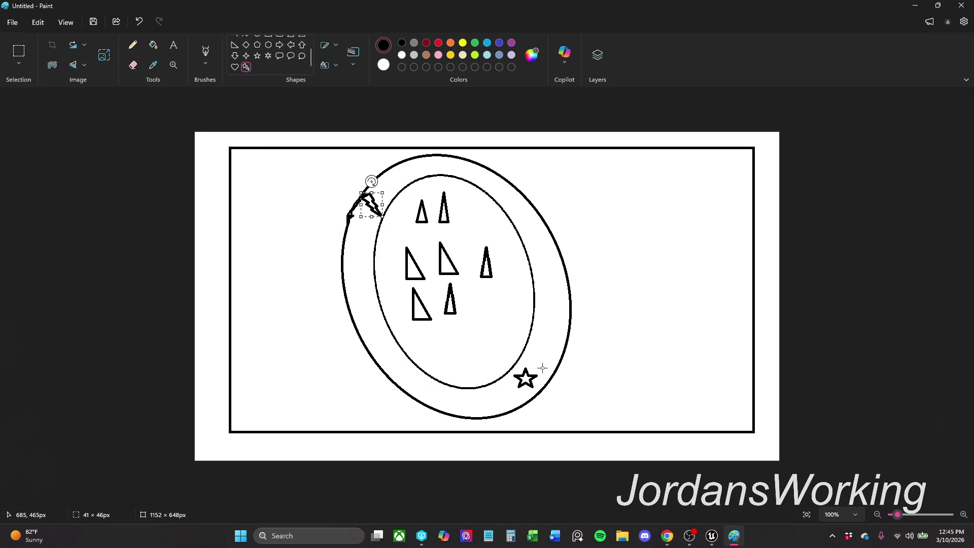
mouse_move(545, 373)
mouse_down()
mouse_move(536, 342)
mouse_move(526, 350)
mouse_up()
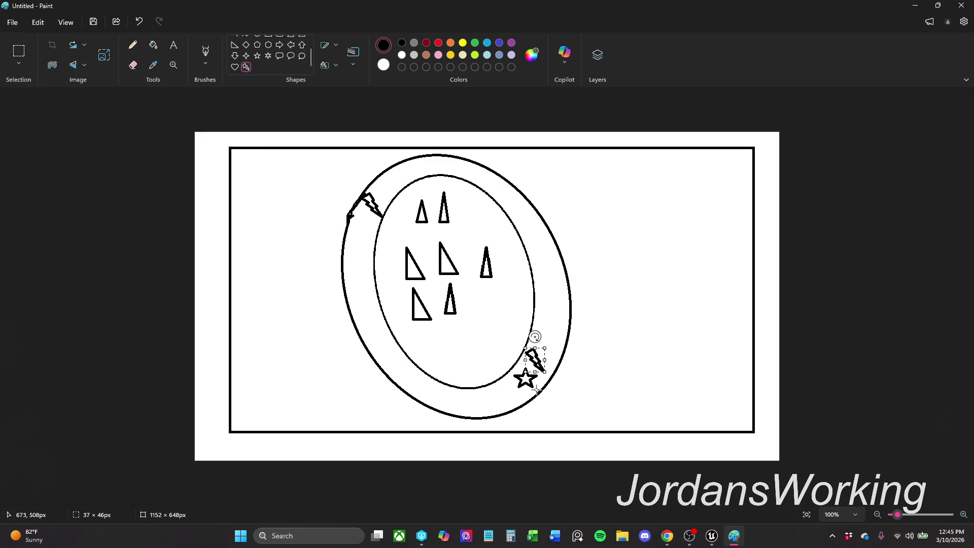
click(13, 56)
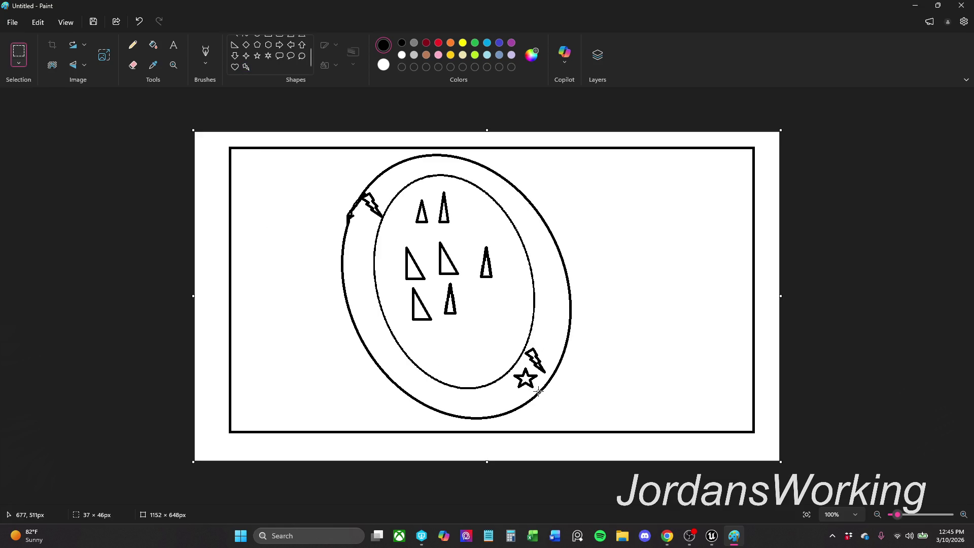
mouse_move(538, 390)
mouse_down()
mouse_move(518, 366)
mouse_move(539, 379)
mouse_up()
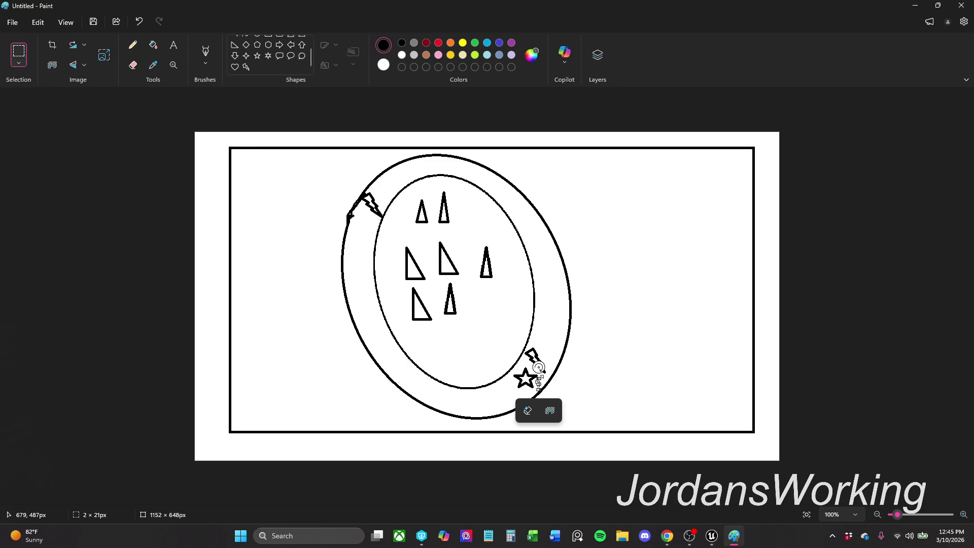
click(587, 381)
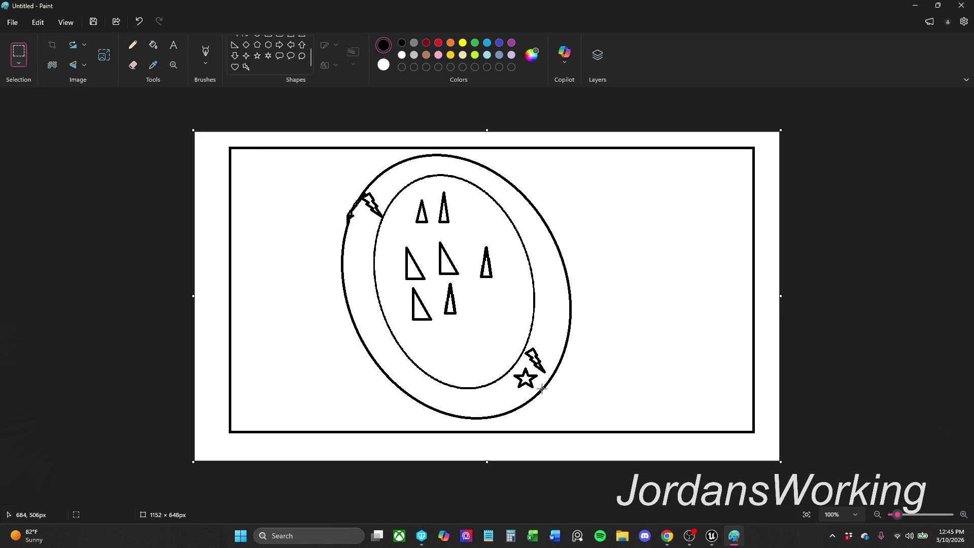
drag(542, 389, 511, 368)
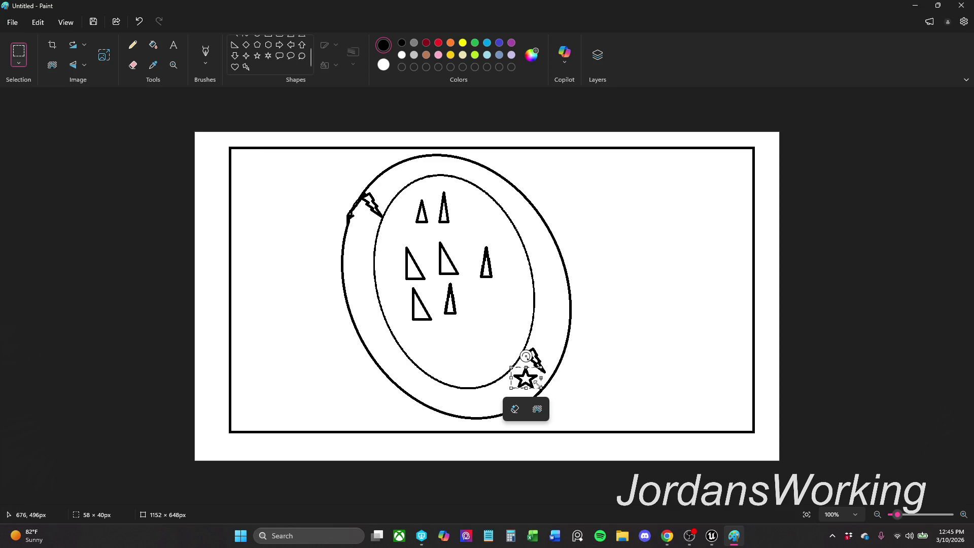
click(568, 366)
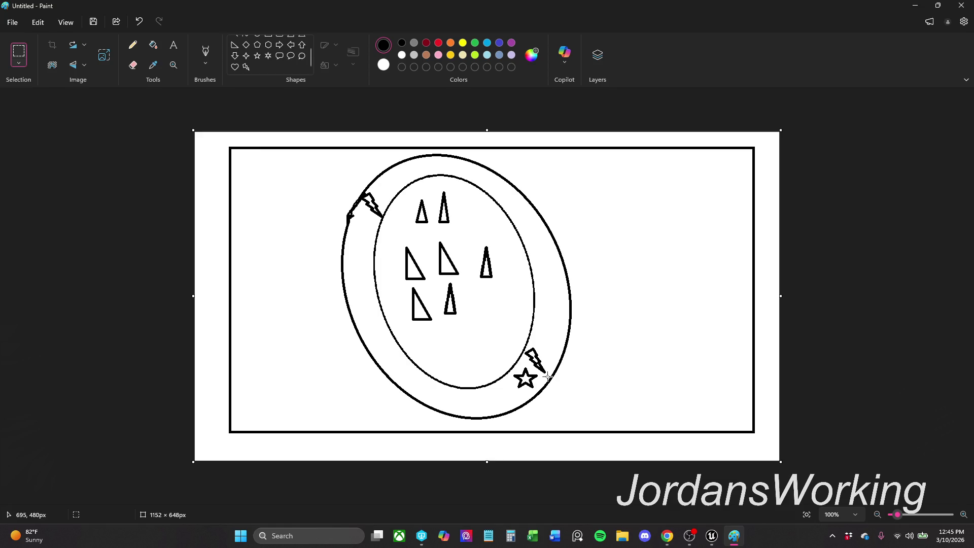
mouse_move(549, 373)
mouse_down()
mouse_move(529, 342)
mouse_move(525, 361)
mouse_up()
click(554, 343)
click(582, 339)
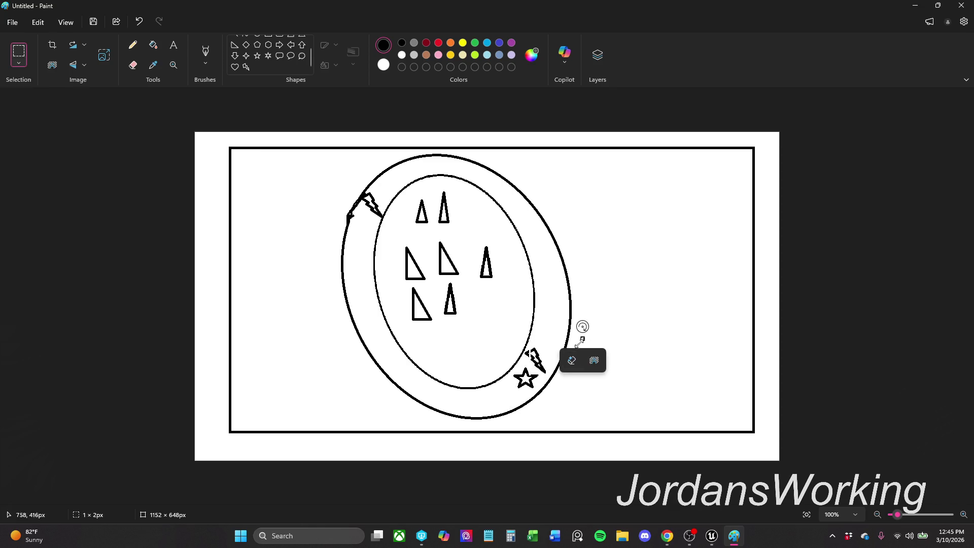
Step: Undo the stray mark and move the lower-right star beside the inner ellipse's lower-left triangle
click(536, 350)
key(ctrl+z)
mouse_move(547, 374)
mouse_down()
mouse_move(529, 346)
mouse_move(576, 354)
mouse_move(581, 367)
mouse_up()
mouse_move(515, 366)
mouse_down()
mouse_move(539, 393)
mouse_move(510, 384)
mouse_move(496, 401)
mouse_move(494, 363)
mouse_move(445, 267)
mouse_move(433, 299)
mouse_move(430, 321)
mouse_move(439, 324)
mouse_move(429, 305)
mouse_move(434, 345)
mouse_move(439, 330)
mouse_move(408, 315)
mouse_up()
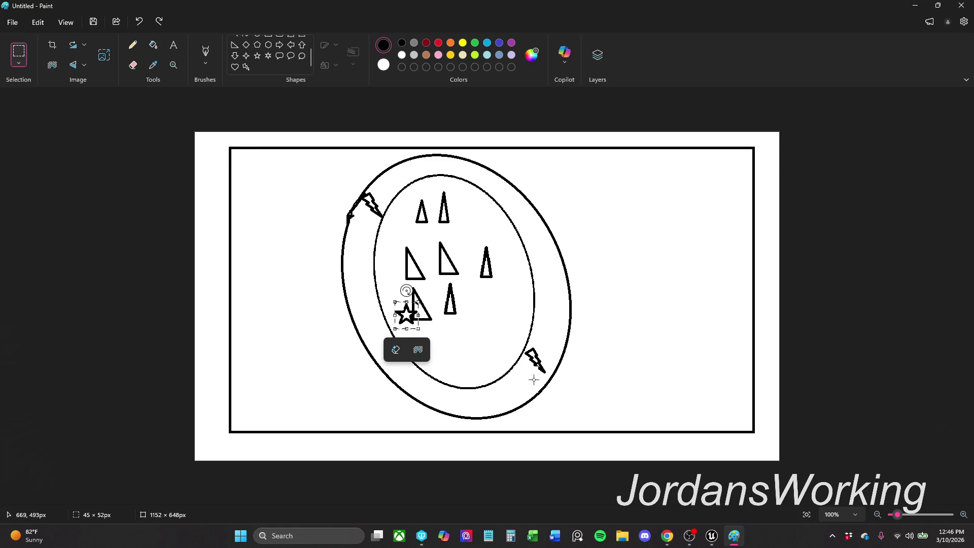
Step: Select and delete the lower-right lightning bolt
drag(547, 375, 526, 345)
click(576, 361)
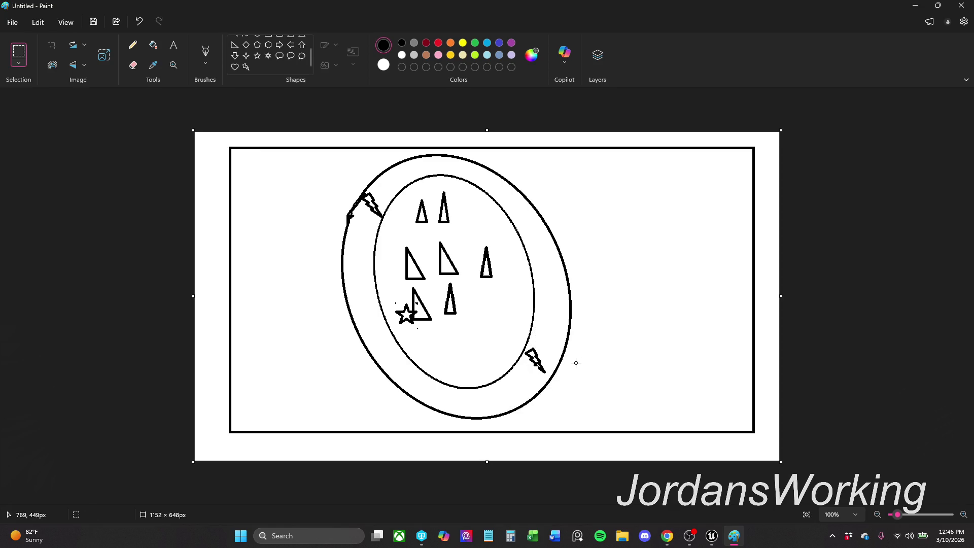
drag(549, 374, 525, 348)
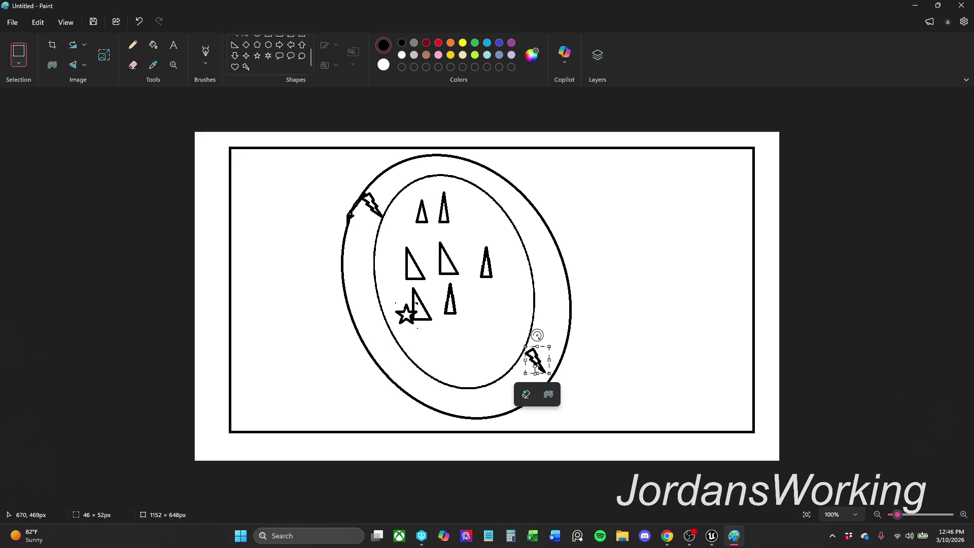
key(Delete)
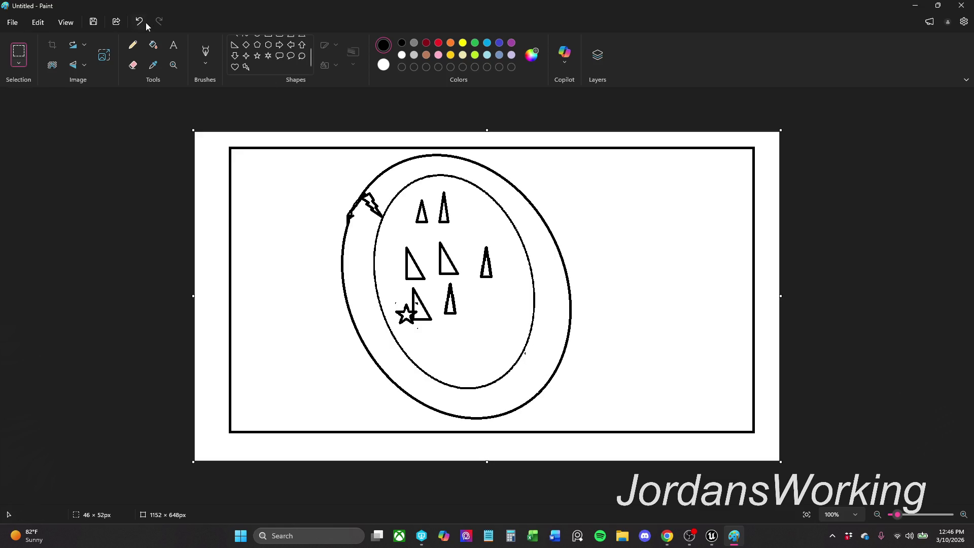
click(246, 67)
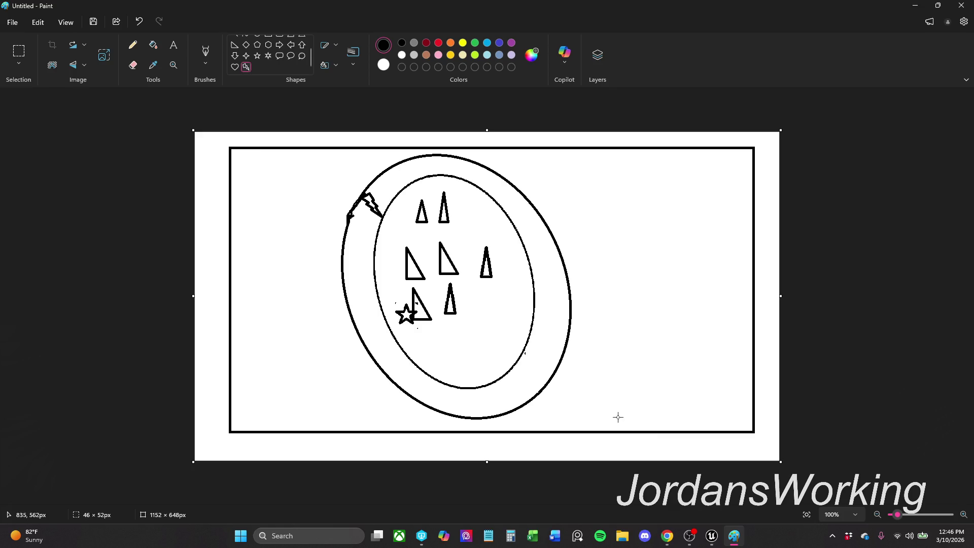
Step: Draw a new lightning bolt on the outer ring's lower-right edge and pick the Six-point star shape
mouse_move(542, 382)
mouse_down()
mouse_move(531, 347)
mouse_move(522, 353)
mouse_up()
click(673, 374)
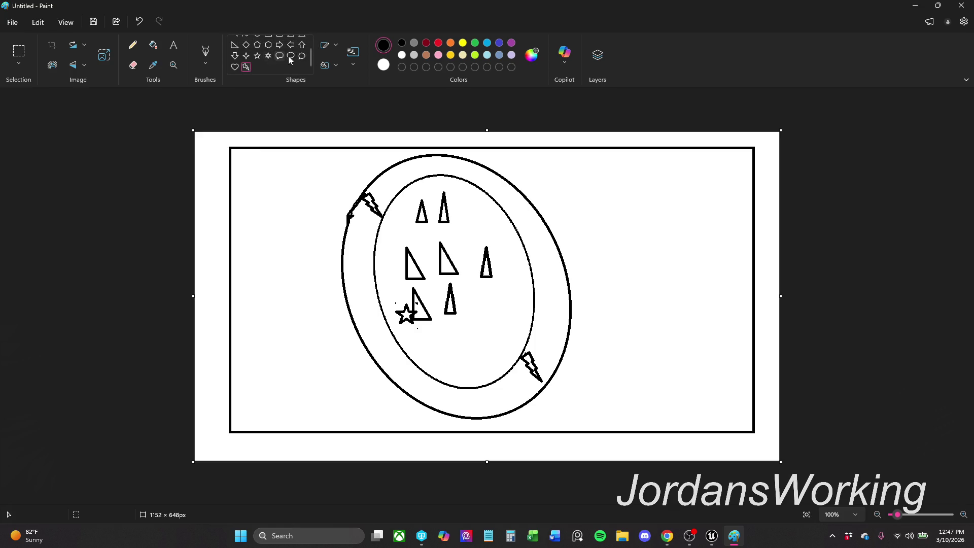
scroll(249, 71, up, 1)
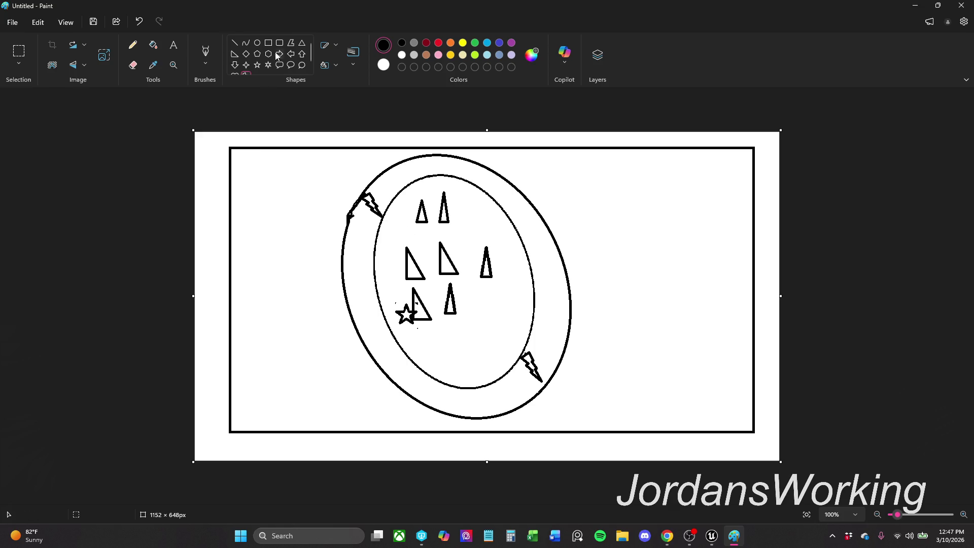
scroll(302, 67, down, 1)
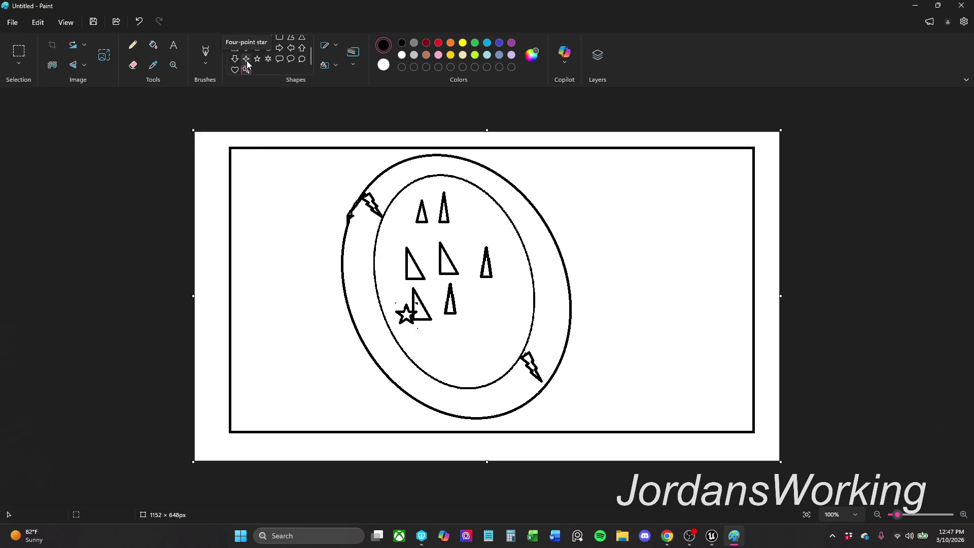
click(268, 59)
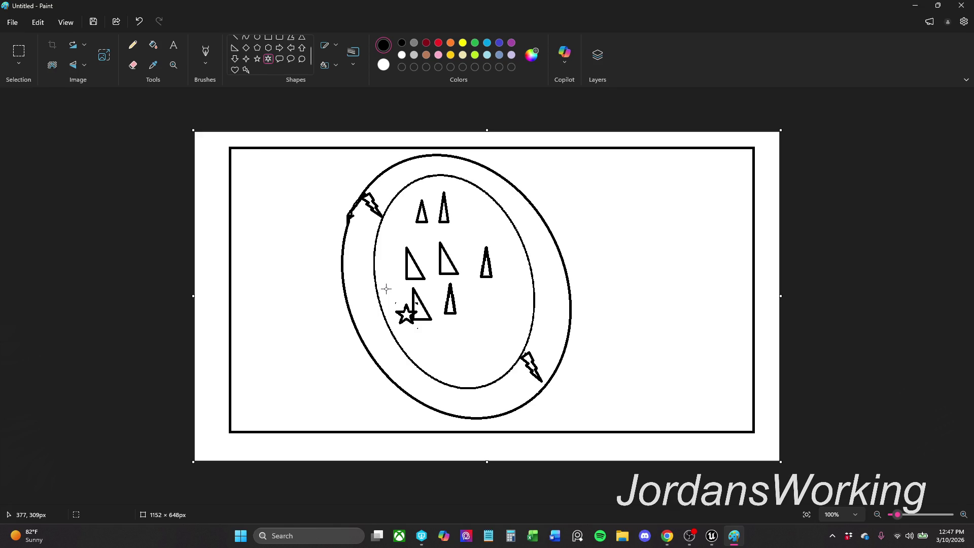
Step: Add a six-point star at the left edge and erase the small star and triangle beside it
drag(385, 285, 373, 255)
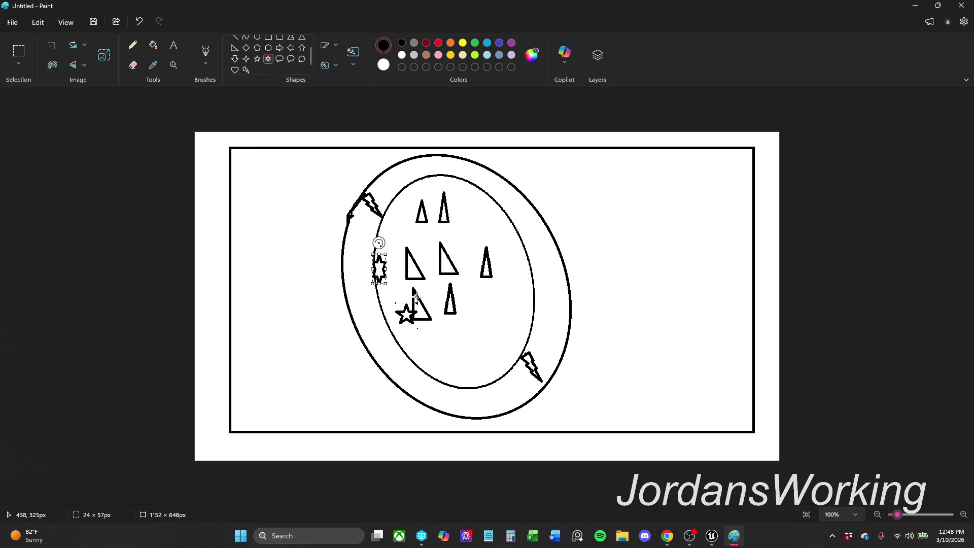
click(776, 102)
click(11, 50)
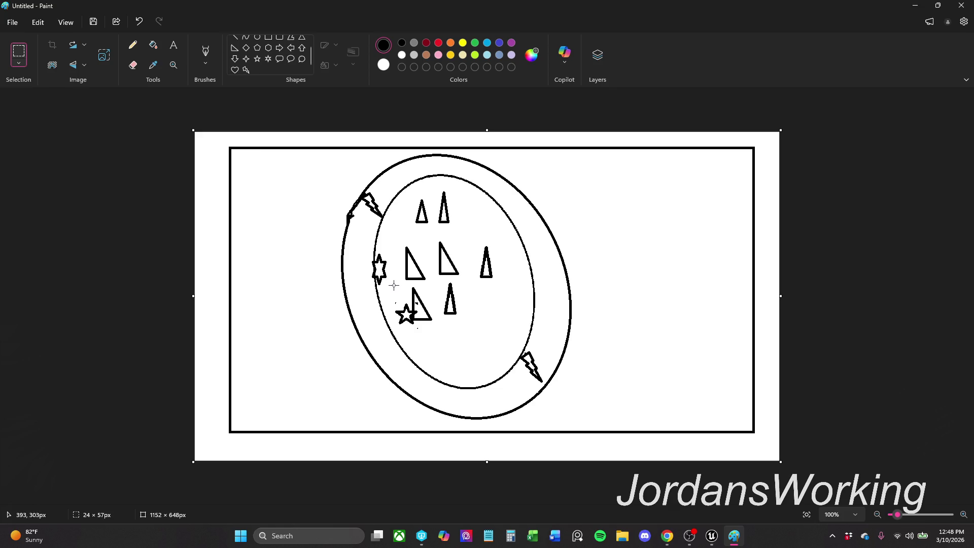
mouse_move(389, 283)
mouse_down()
mouse_move(427, 334)
mouse_move(435, 329)
mouse_move(400, 284)
mouse_up()
click(437, 329)
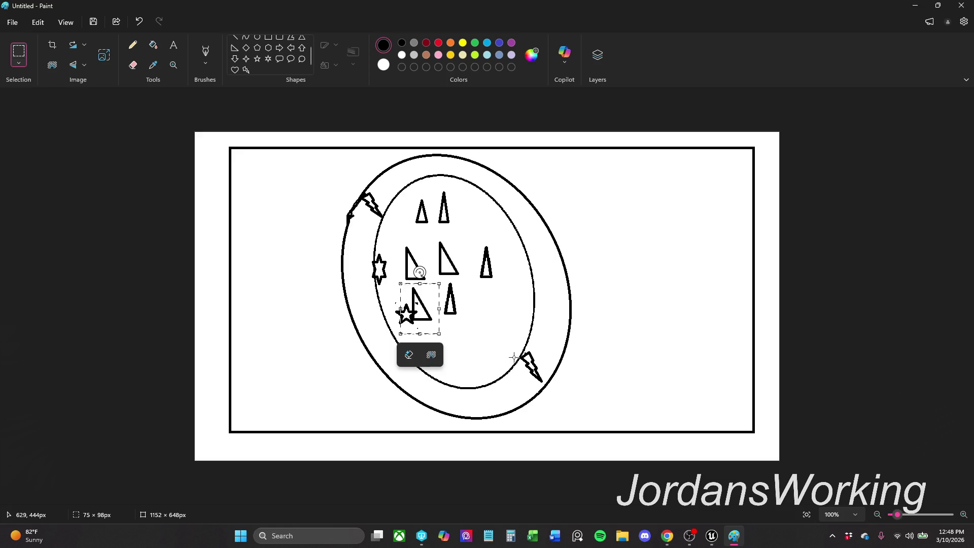
key(Delete)
drag(410, 326, 394, 288)
Step: Erase the leftover mark and draw a right triangle in the emptied spot
click(420, 345)
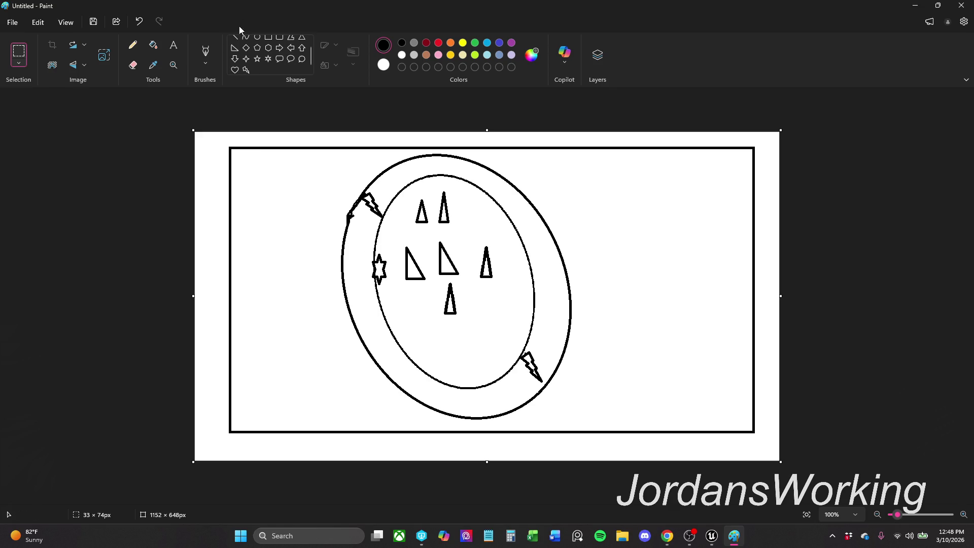
scroll(294, 63, up, 1)
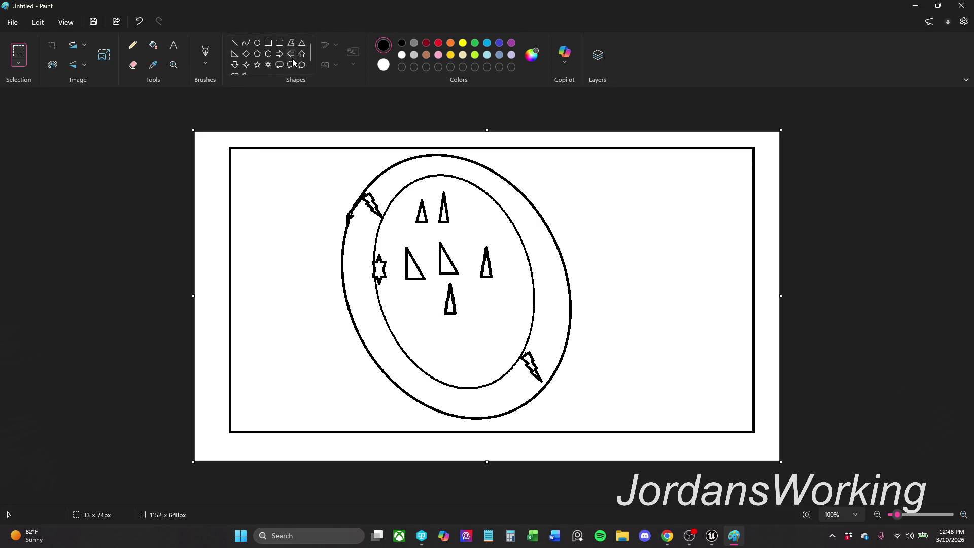
click(235, 54)
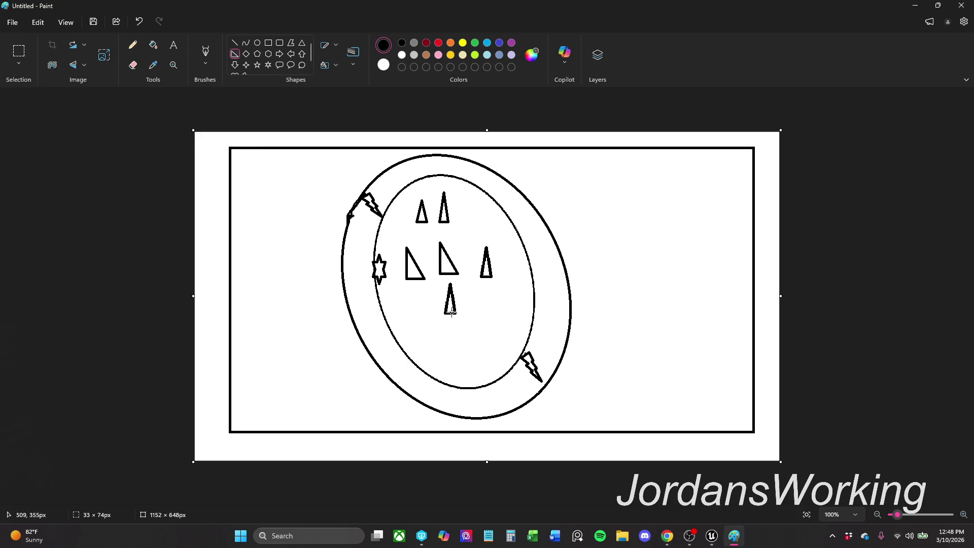
drag(404, 290, 418, 318)
Step: Nudge the thin triangle down beside the new right triangle, then pick the Six-point star shape
click(18, 55)
mouse_move(441, 323)
mouse_down()
mouse_move(478, 280)
mouse_move(463, 280)
mouse_move(451, 319)
mouse_move(397, 286)
mouse_move(426, 305)
mouse_up()
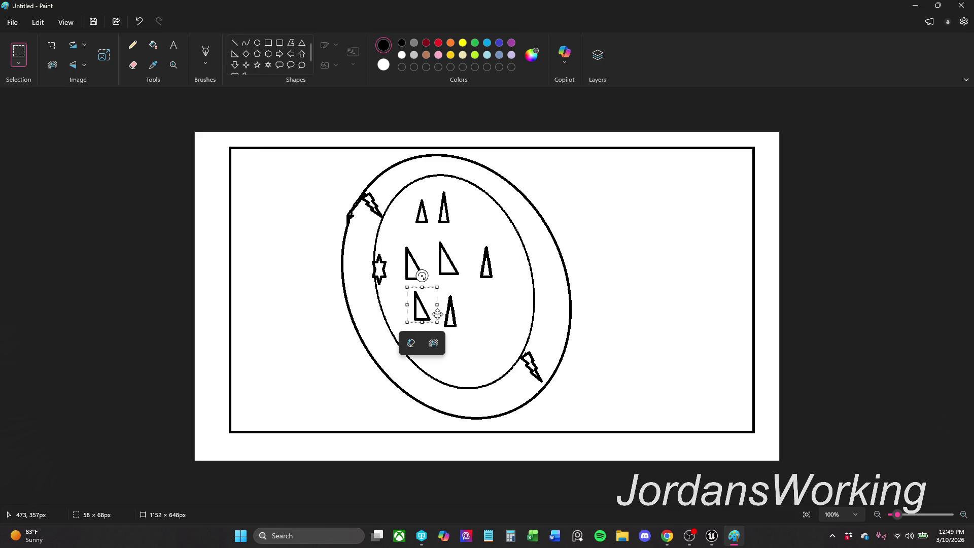
click(453, 330)
mouse_move(469, 332)
mouse_down()
mouse_move(440, 290)
mouse_move(452, 320)
mouse_up()
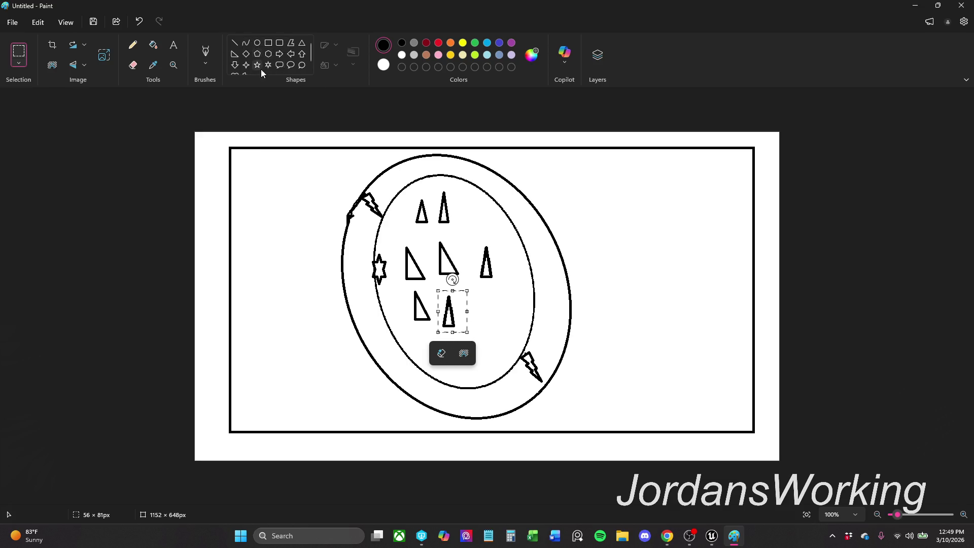
scroll(248, 61, down, 1)
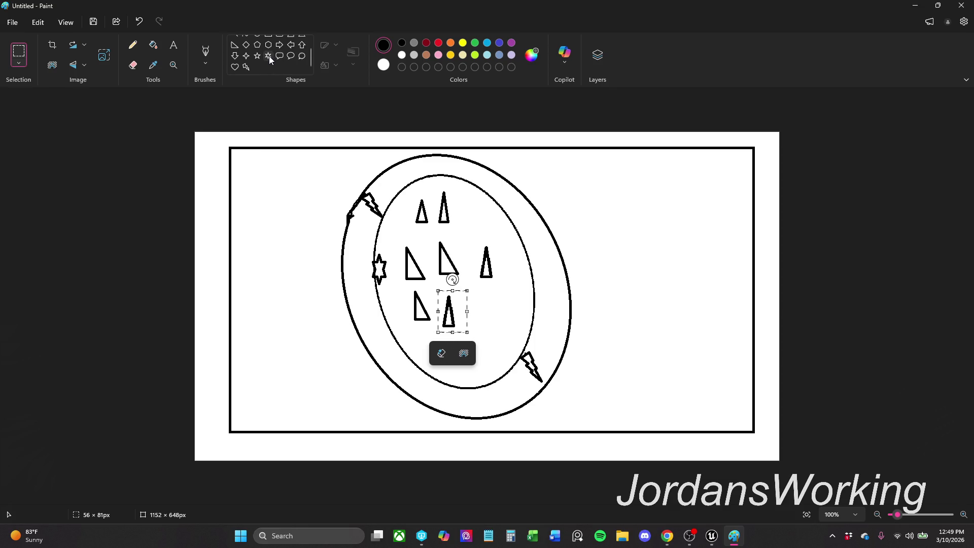
click(269, 56)
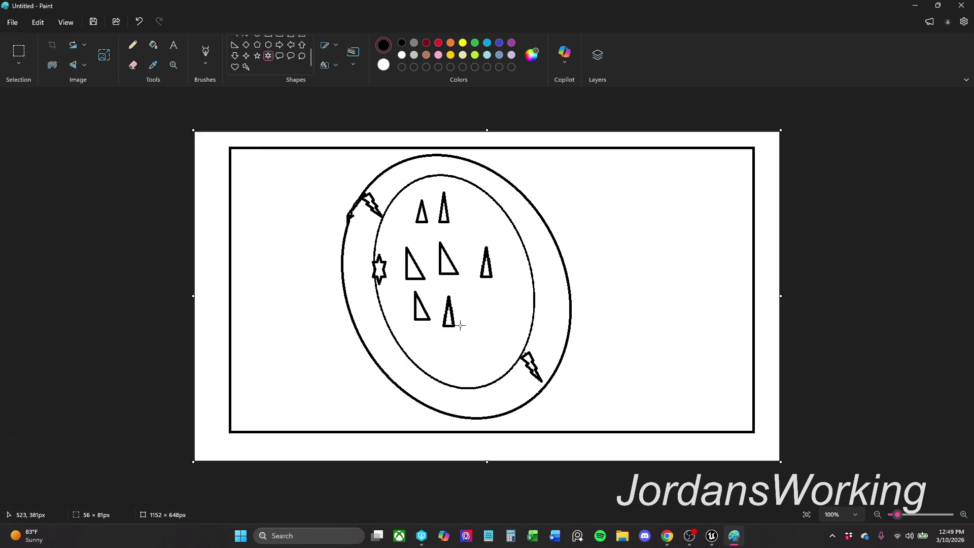
Step: Draw a six-point star overlapping the thin triangle, nudge it up-left, and open Save as
mouse_move(455, 316)
mouse_down()
mouse_move(477, 347)
mouse_move(468, 348)
mouse_up()
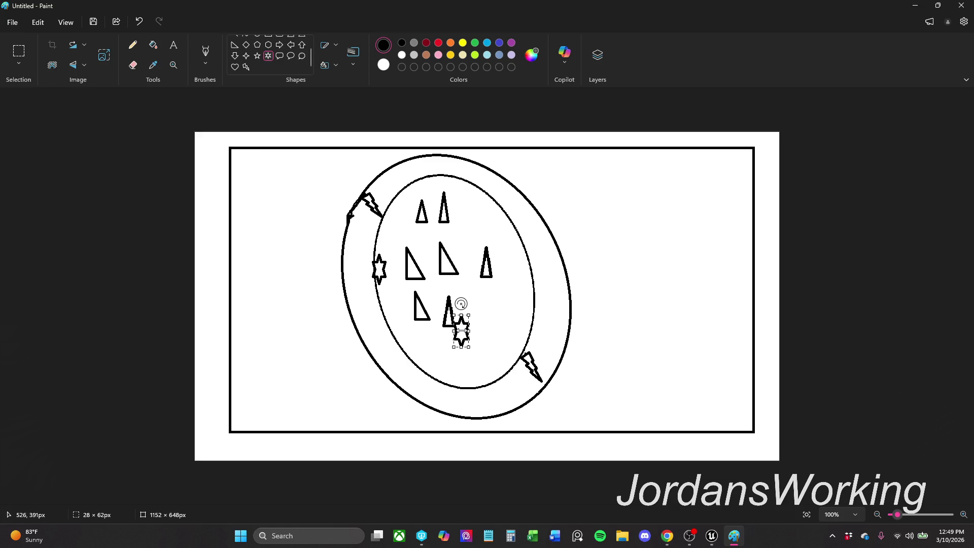
drag(462, 331, 459, 323)
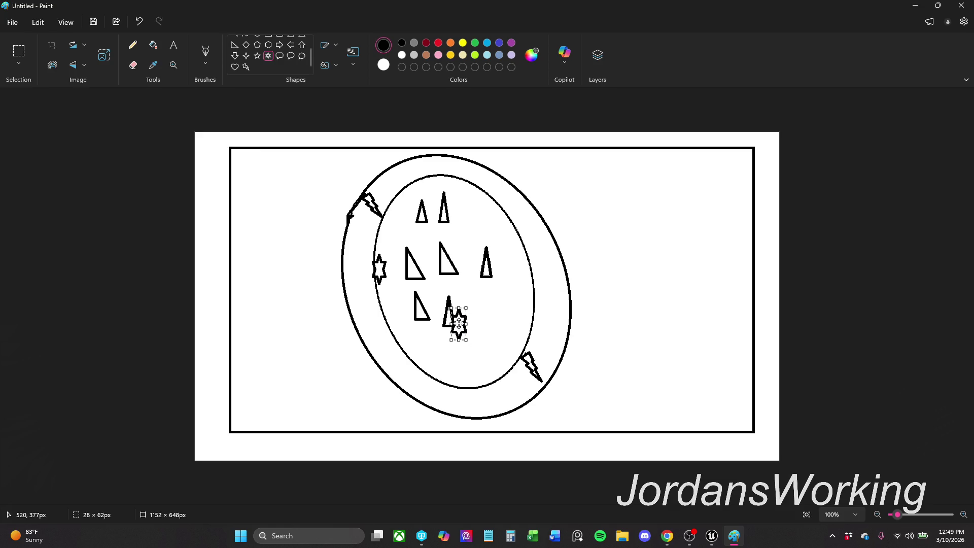
click(671, 214)
click(93, 24)
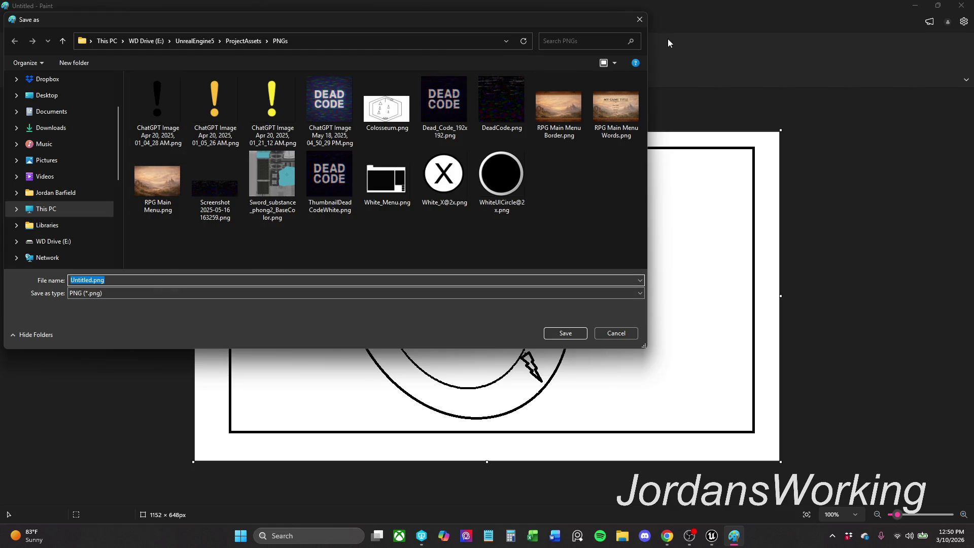
click(640, 19)
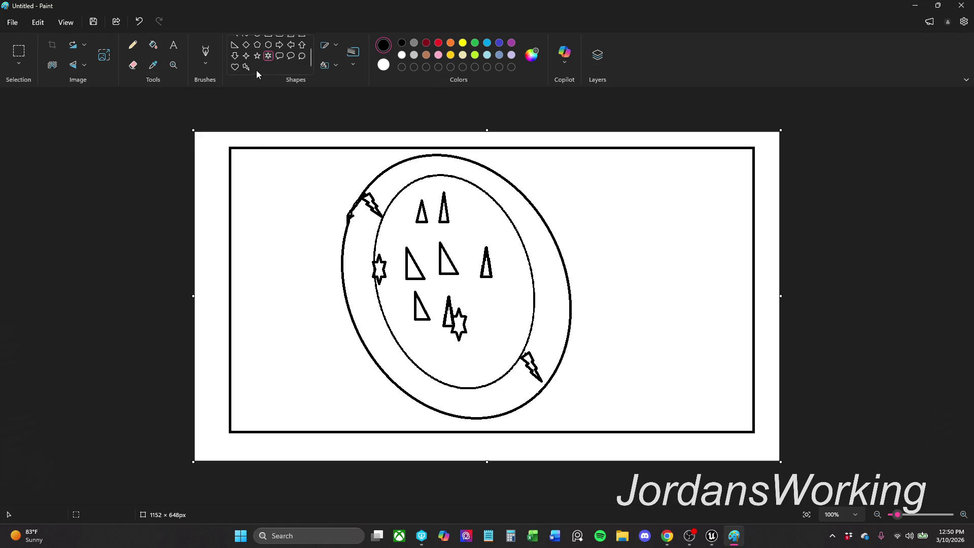
scroll(274, 55, up, 1)
click(235, 42)
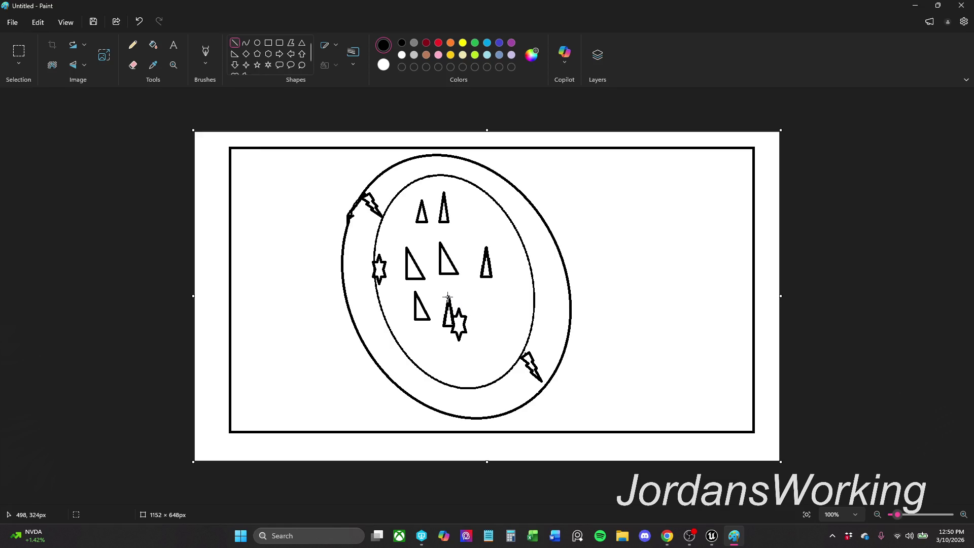
drag(448, 297, 389, 276)
Step: Draw a long diagonal line in the lower-left ring and a small up arrow near the bottom
drag(357, 265, 414, 389)
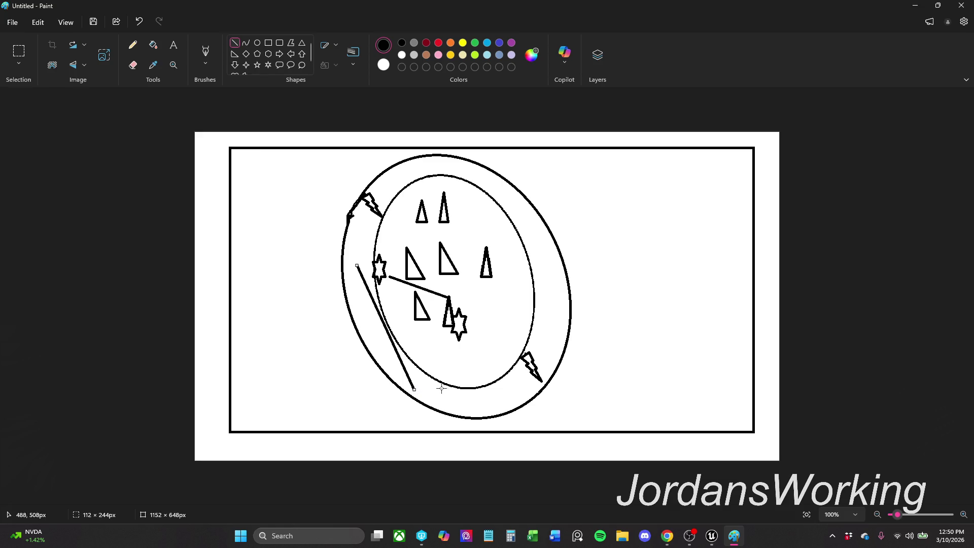
click(303, 56)
mouse_move(422, 398)
mouse_down()
mouse_move(438, 373)
mouse_move(435, 382)
mouse_up()
Step: Draw a curve along the ring's bottom, bend it into a loop, and open Save as
click(247, 43)
mouse_move(441, 399)
mouse_down()
mouse_move(492, 401)
mouse_move(532, 383)
mouse_move(490, 401)
mouse_move(555, 377)
mouse_up()
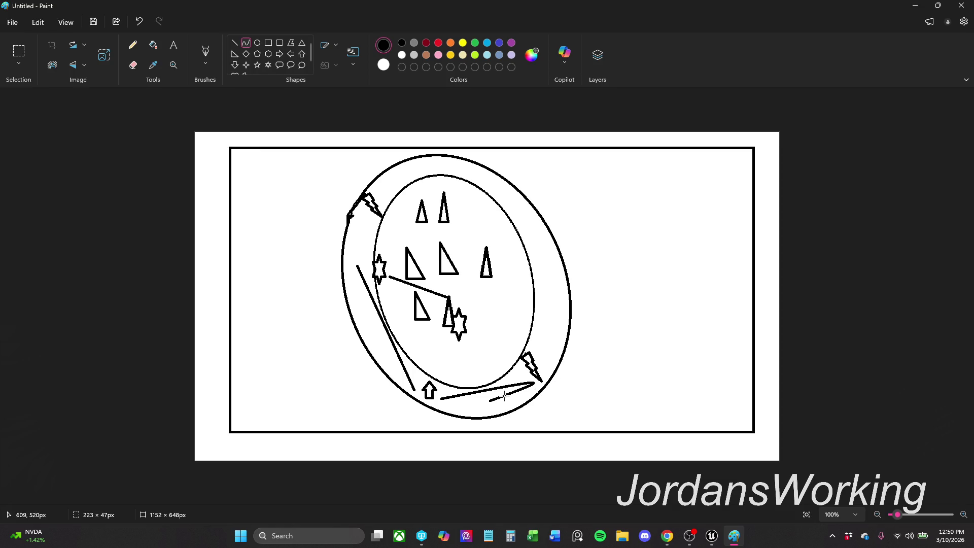
mouse_move(491, 400)
mouse_down()
mouse_move(490, 409)
mouse_move(504, 405)
mouse_move(554, 386)
mouse_up()
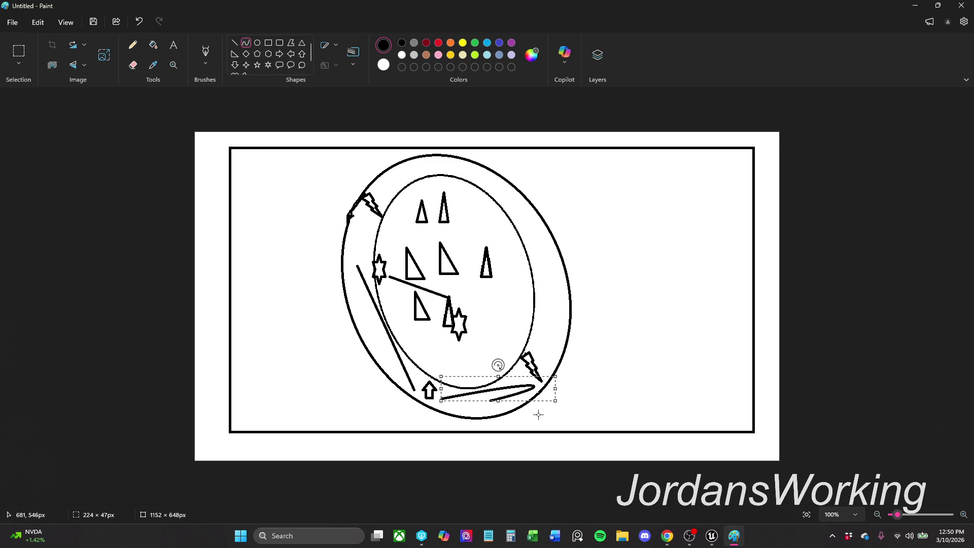
click(94, 23)
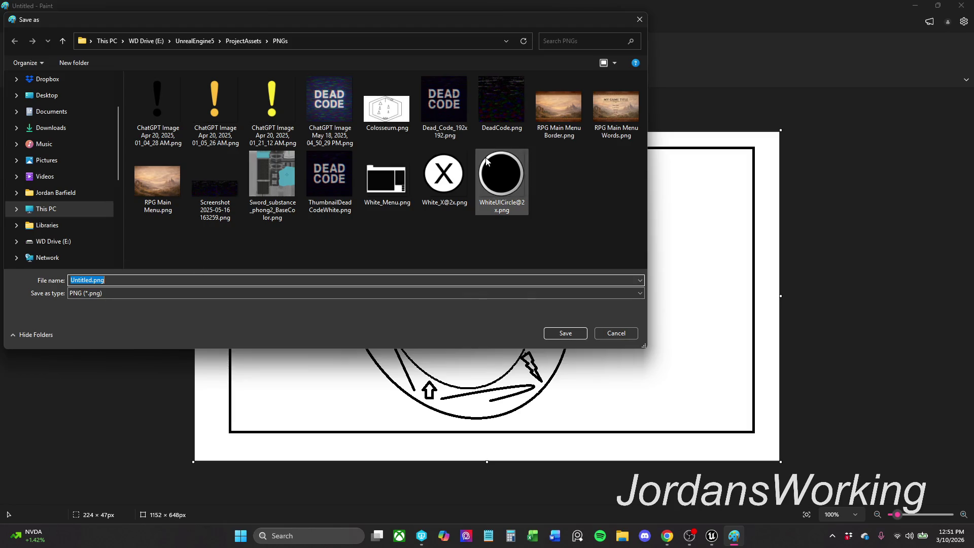
Step: Save the sketch as ColosseumDraft.png in the PNGs folder, declining to overwrite Colosseum.png
click(639, 19)
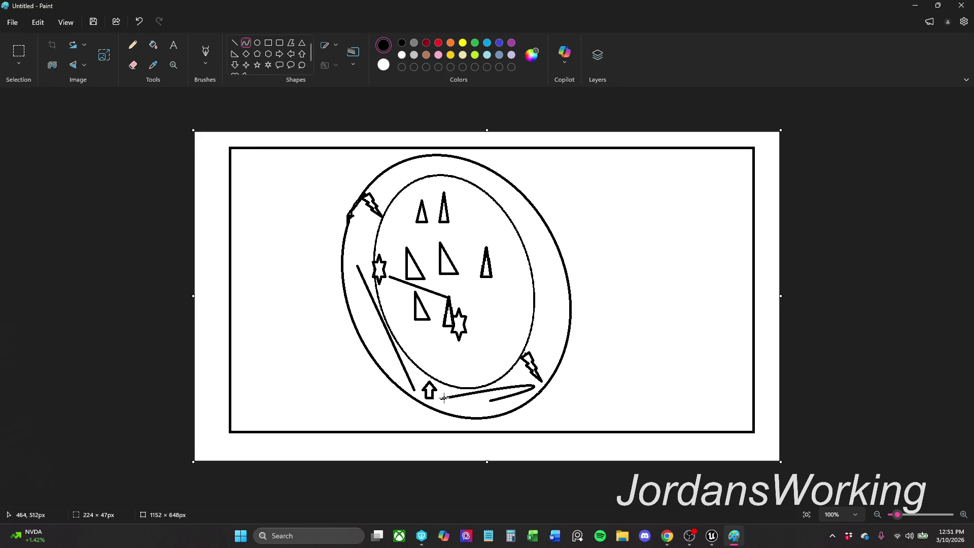
click(99, 24)
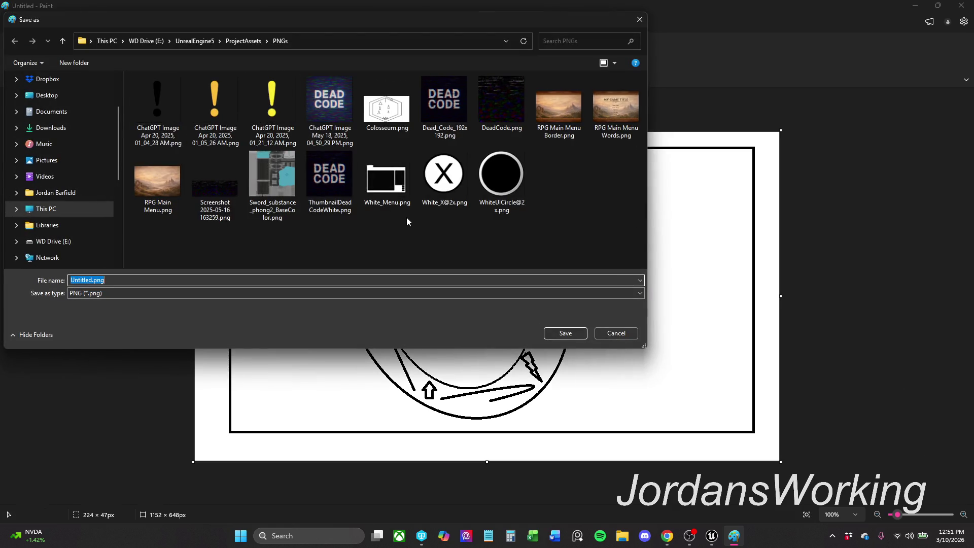
text(Colosseum)
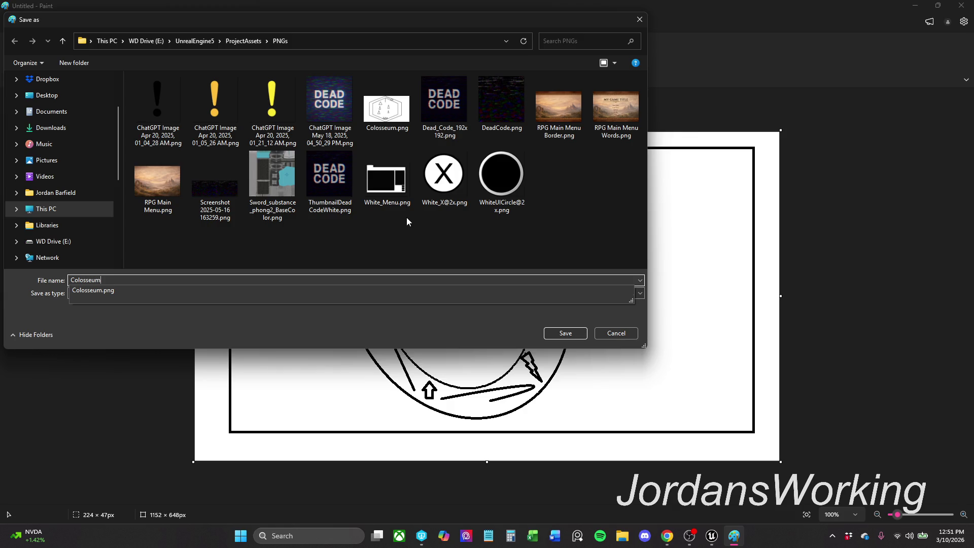
key(Return)
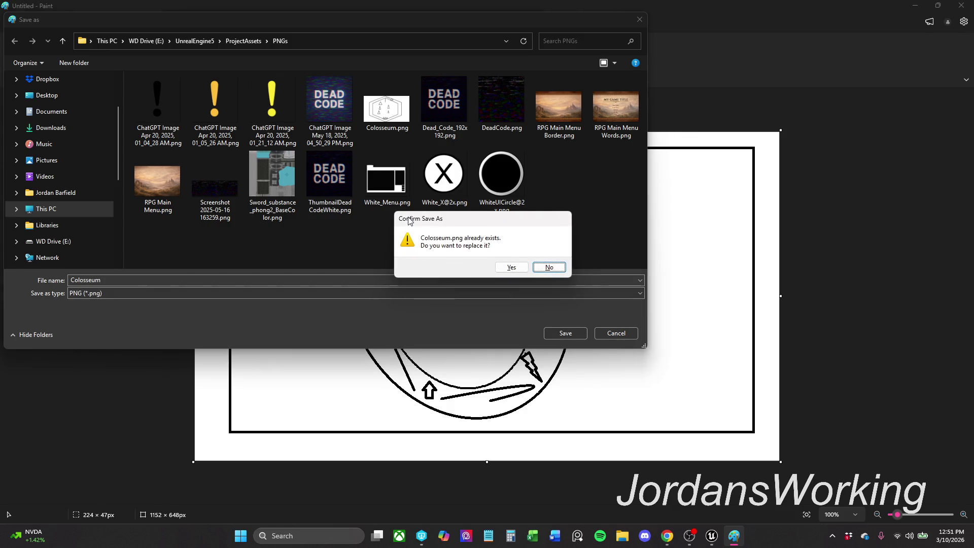
click(552, 268)
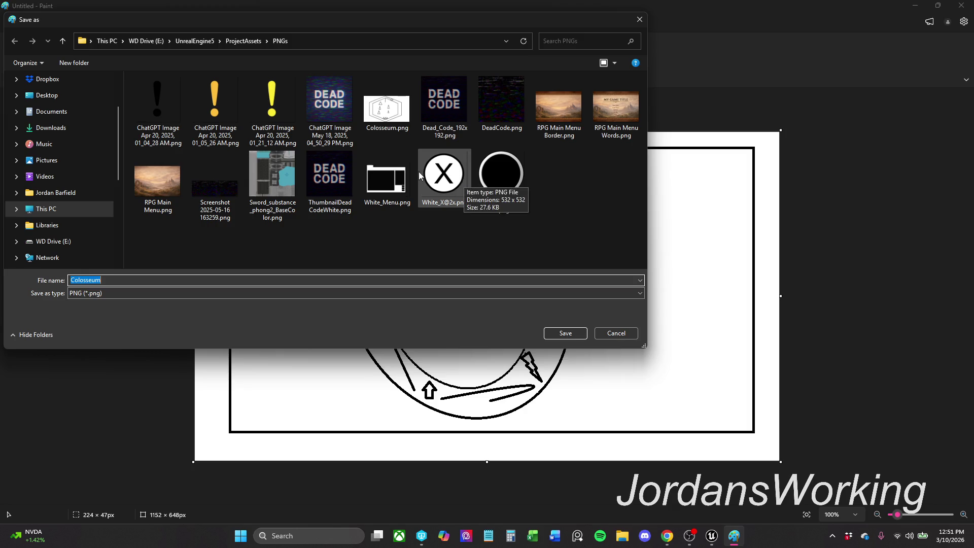
mouse_move(383, 123)
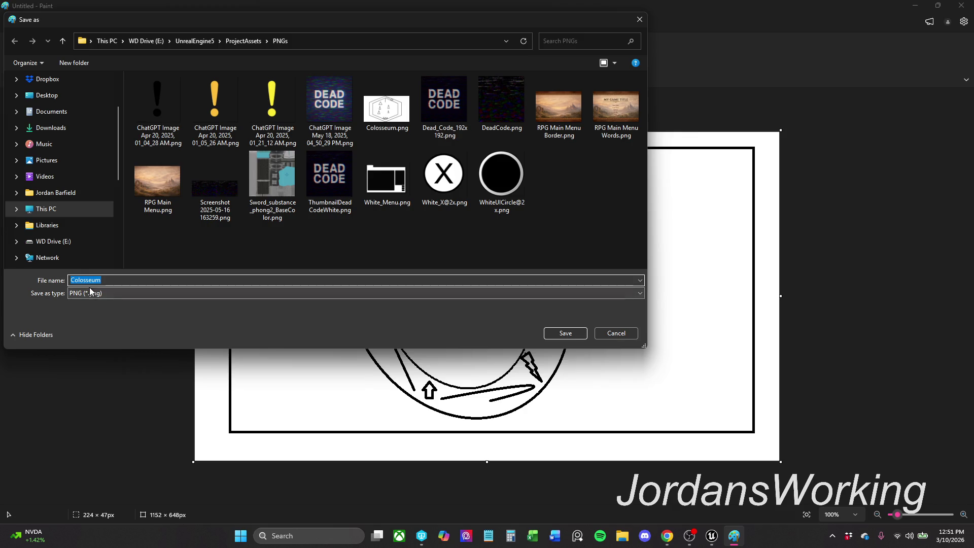
click(137, 284)
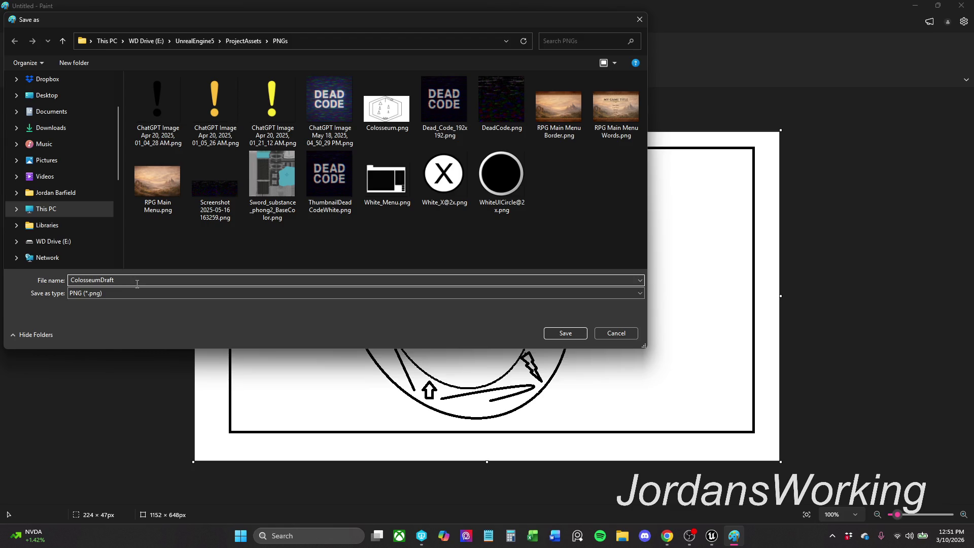
key(Return)
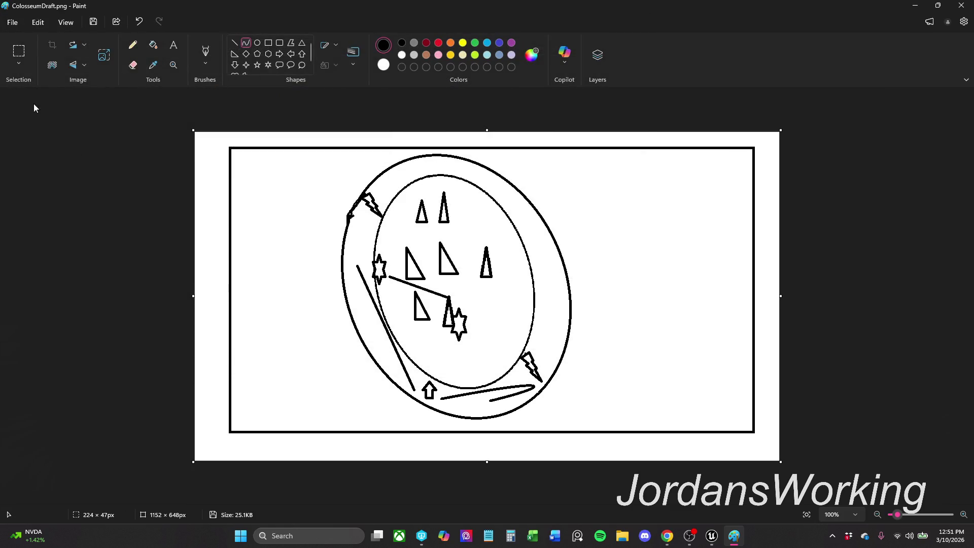
Step: Save and close Paint, fly the viewport above the RectLight, and bring up File Explorer
click(97, 25)
click(962, 5)
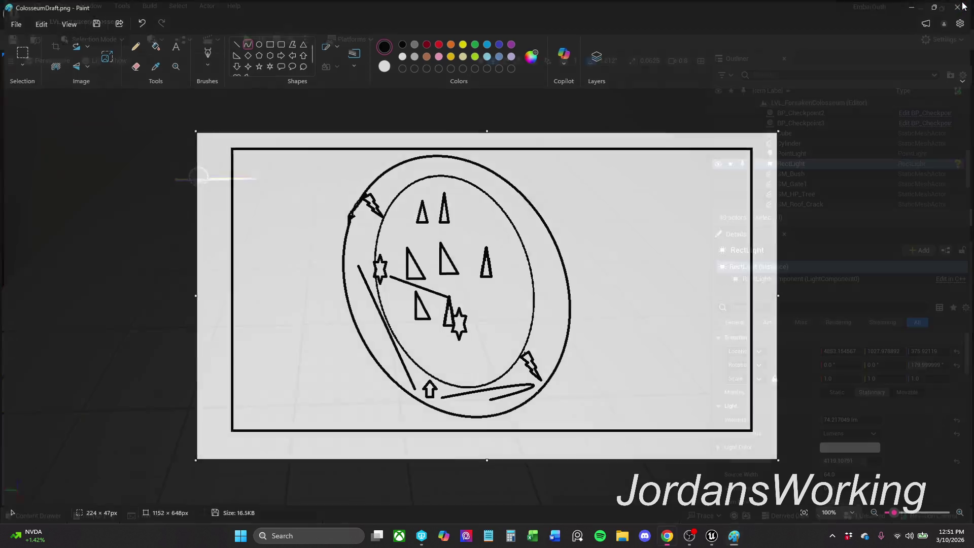
drag(441, 311, 442, 310)
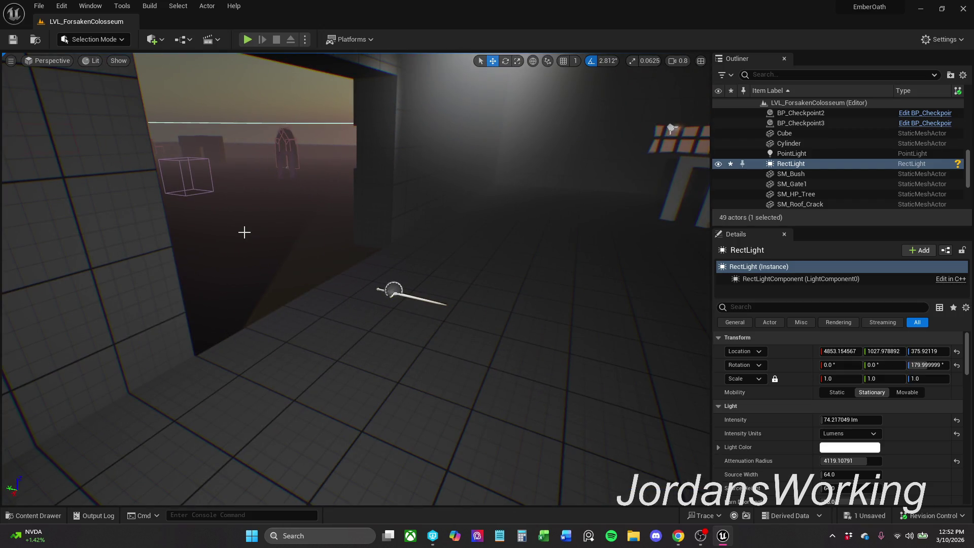
drag(442, 310, 441, 310)
scroll(441, 310, up, 3)
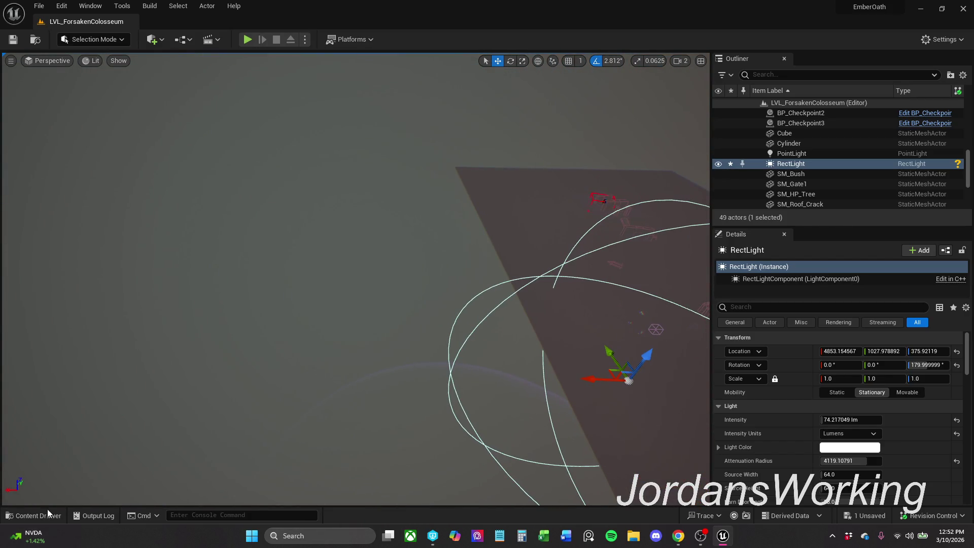
click(630, 539)
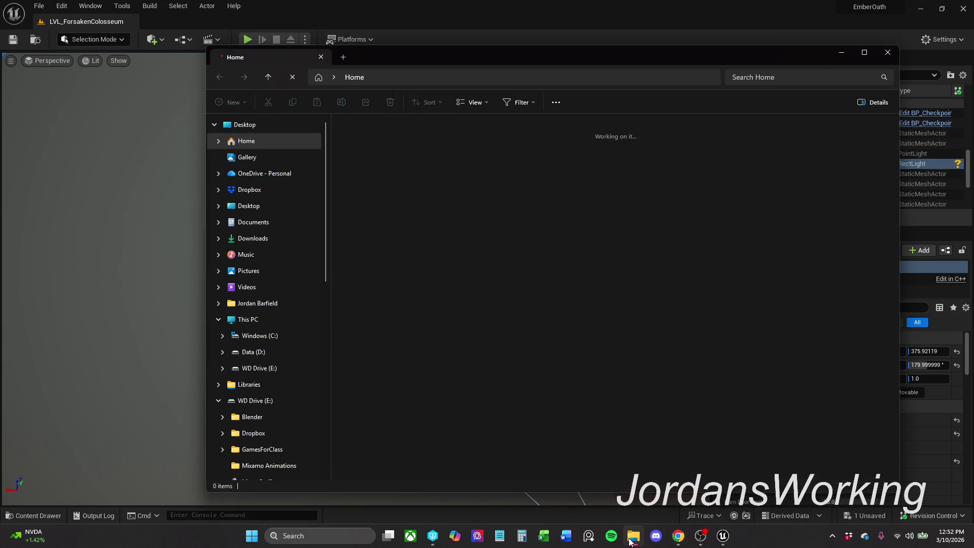
Step: Open ColosseumDraft.png from the Home recent files in the Photos viewer
click(307, 368)
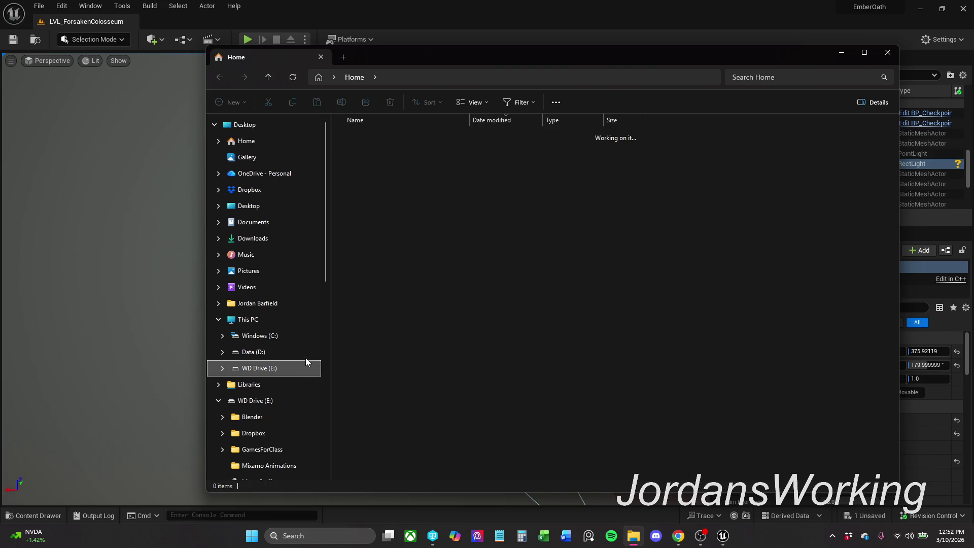
click(266, 141)
click(477, 211)
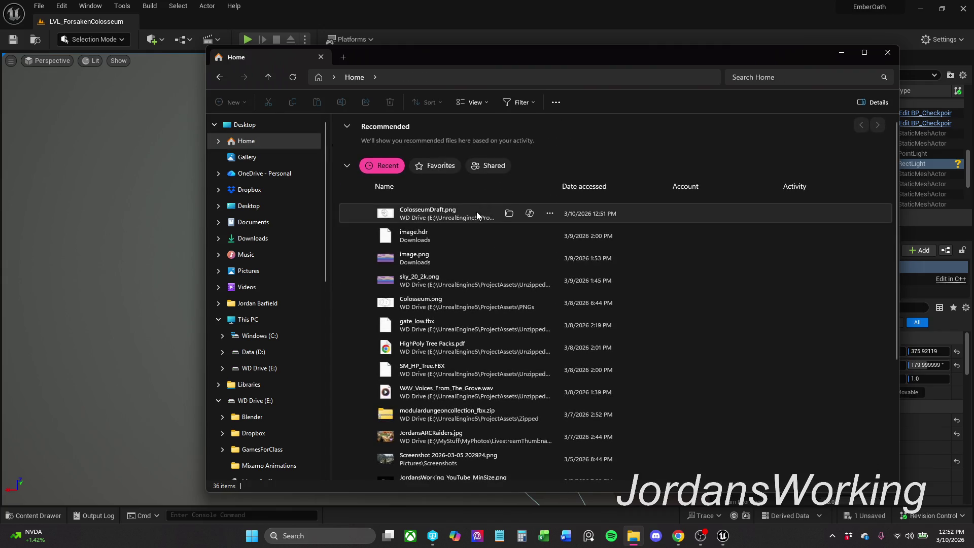
double_click(478, 214)
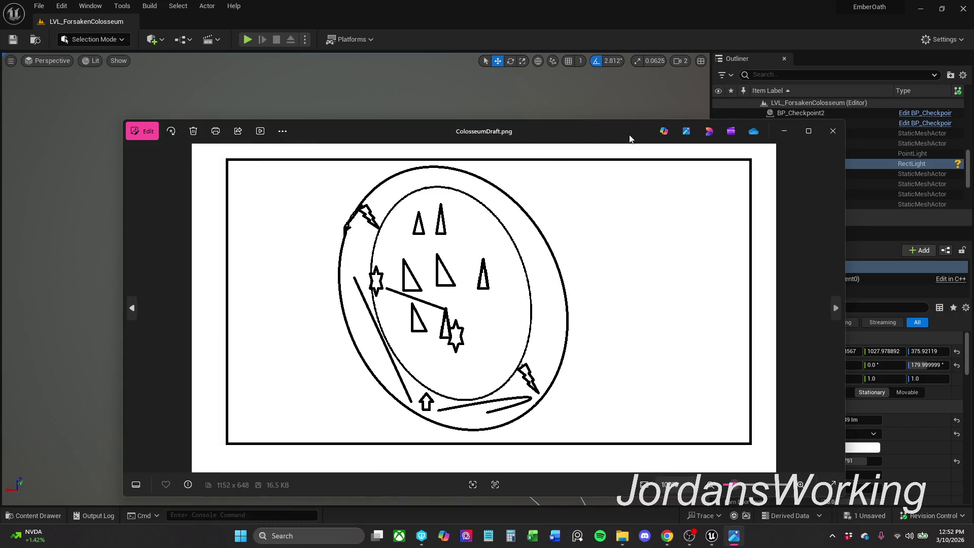
Step: Reposition and enlarge the Photos window showing the sketch, then minimize it
drag(553, 142, 572, 113)
mouse_move(846, 100)
mouse_down()
mouse_move(726, 36)
mouse_move(723, 9)
mouse_move(721, 21)
mouse_up()
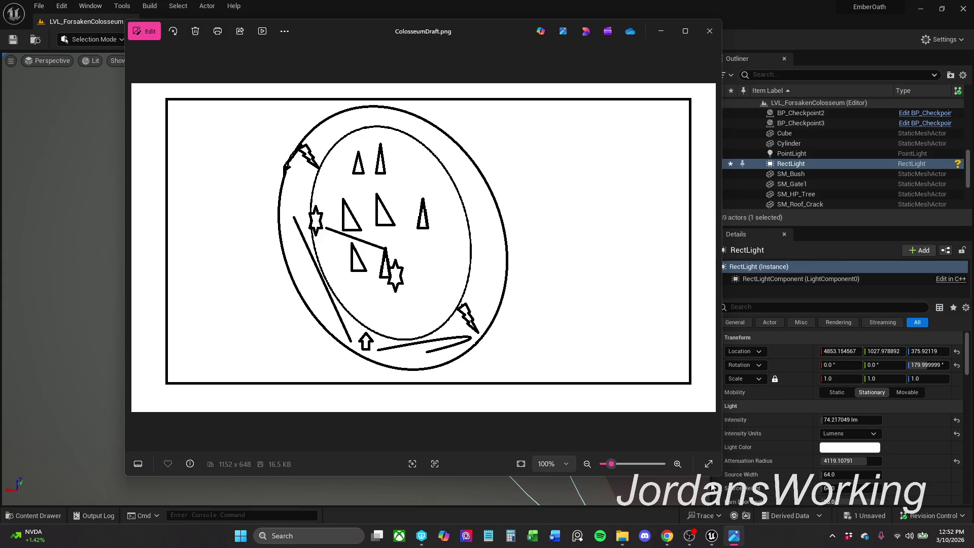
drag(721, 475, 730, 512)
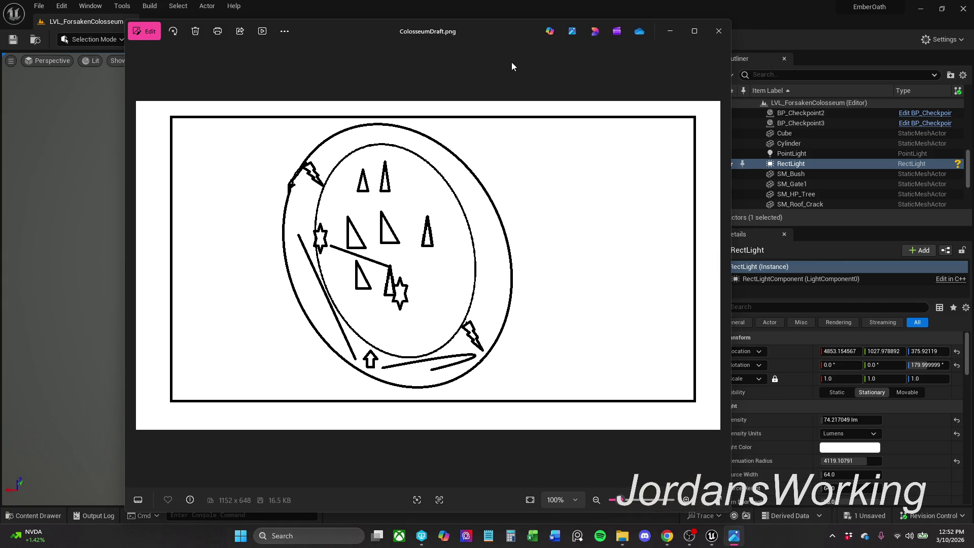
key(super+Down)
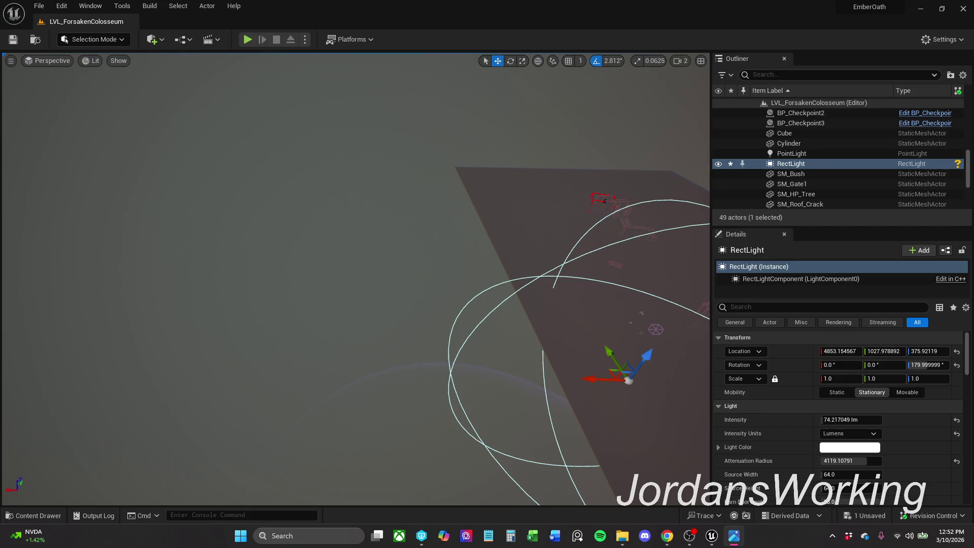
click(667, 536)
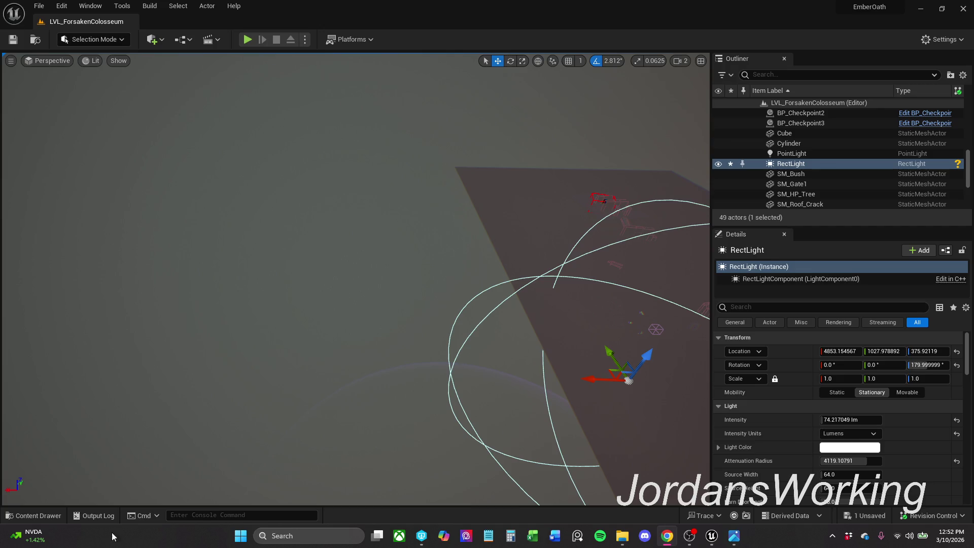
Step: Back in Unreal, frame and orbit around the RectLight, then switch to Landscape Mode
click(734, 536)
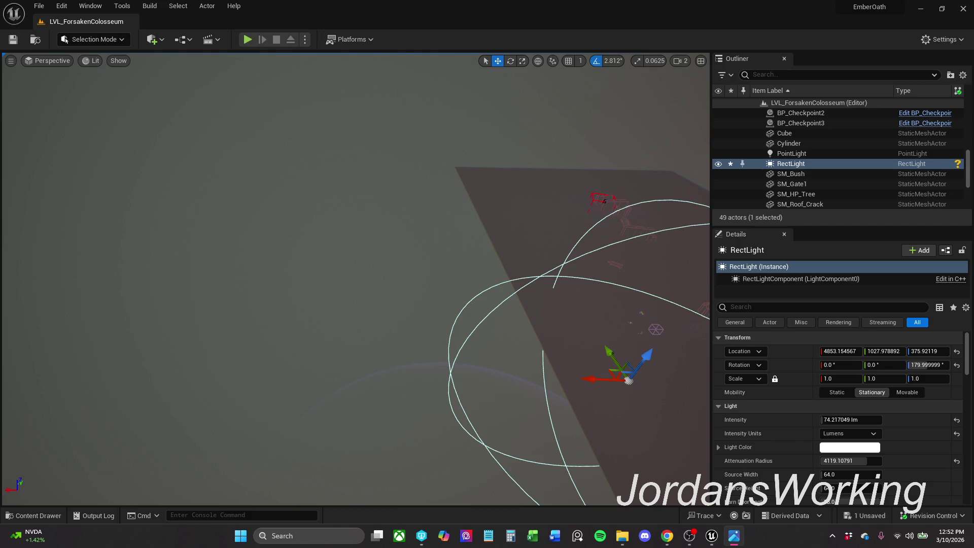
key(alt+Tab)
key(alt+Tab)
key(alt+Tab)
key(f)
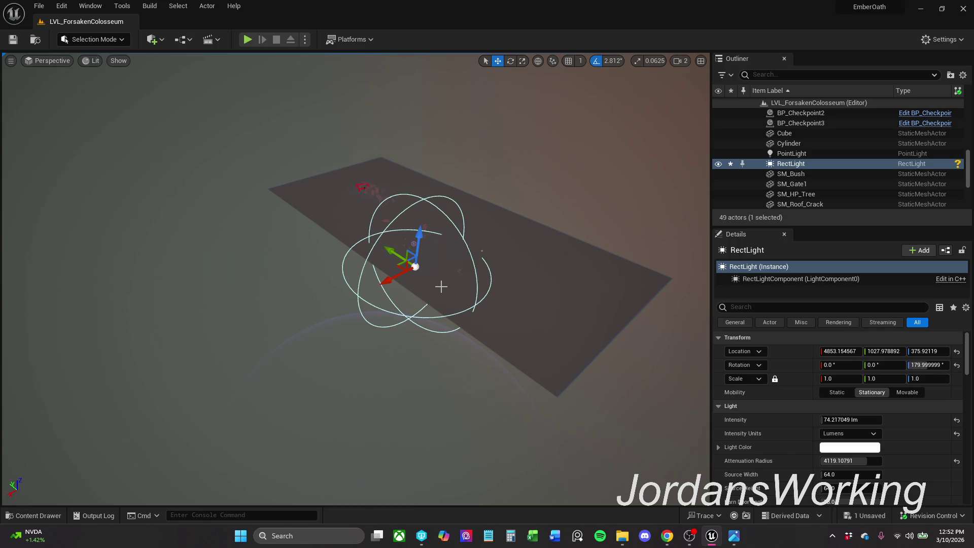
drag(228, 87, 69, 7)
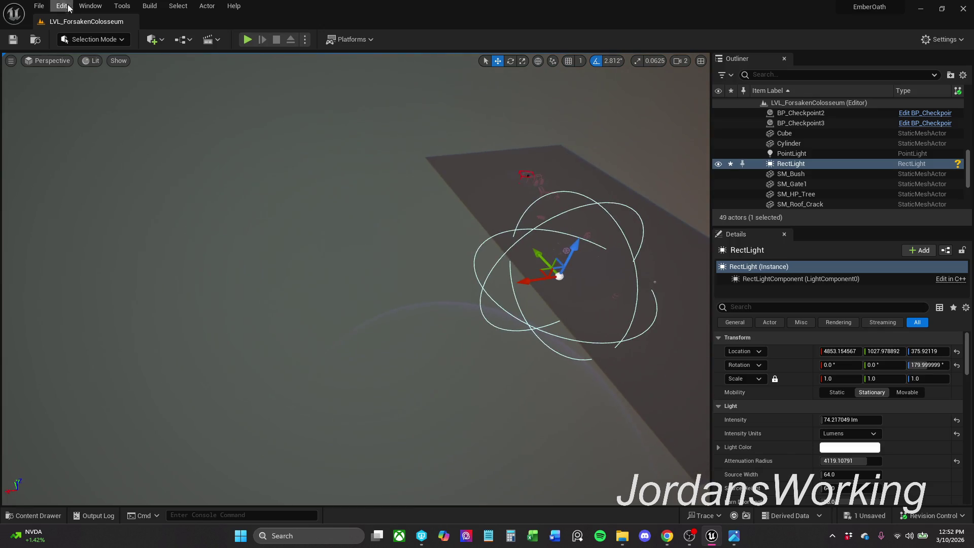
click(109, 43)
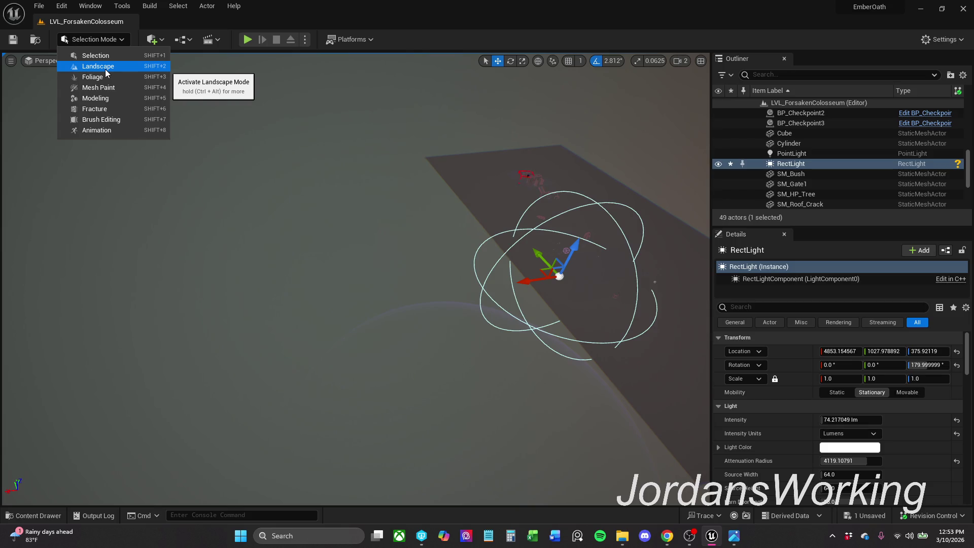
click(106, 72)
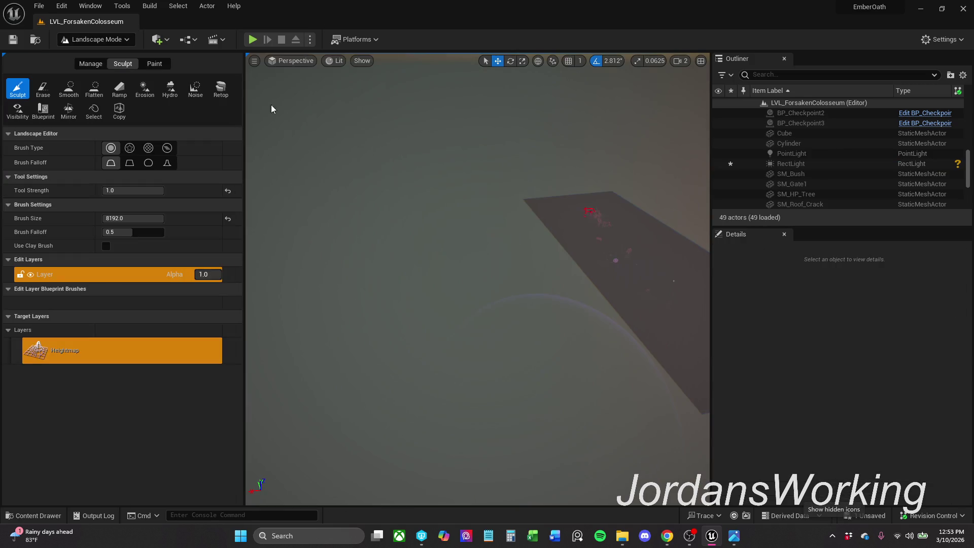
Step: Narrow the panel and start a New Landscape from the Manage tab
drag(224, 156, 144, 159)
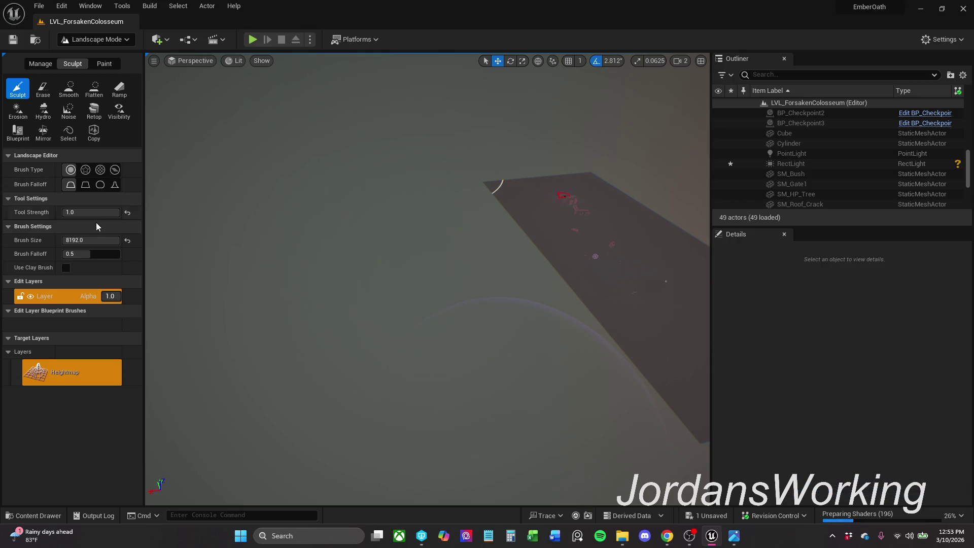
click(40, 63)
click(18, 89)
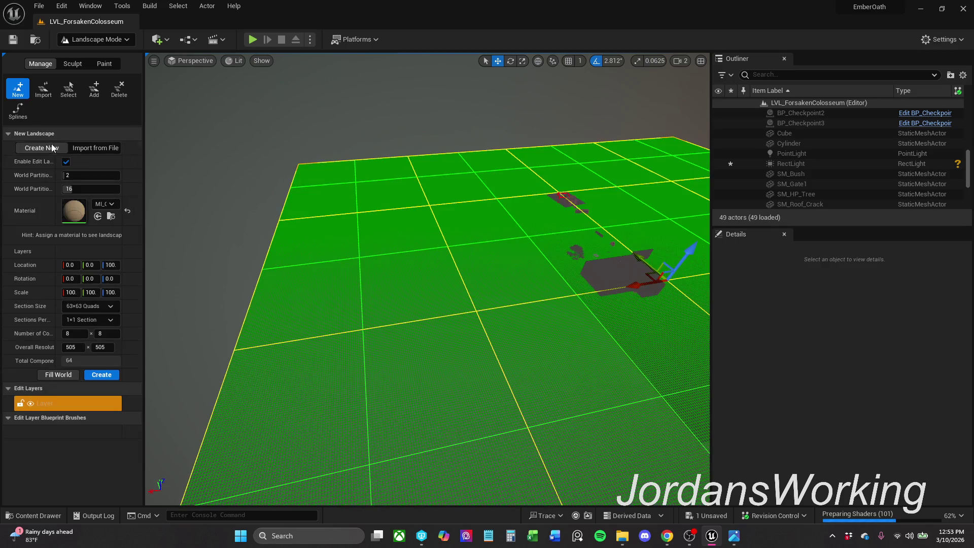
Step: Move the landscape preview clear of the plane, keeping MI_Grid_Brown_Light as its material
mouse_move(235, 226)
mouse_down()
mouse_move(508, 199)
mouse_move(489, 218)
mouse_up()
mouse_move(311, 300)
mouse_down()
mouse_move(335, 289)
mouse_move(289, 264)
mouse_move(231, 264)
mouse_move(254, 261)
mouse_up()
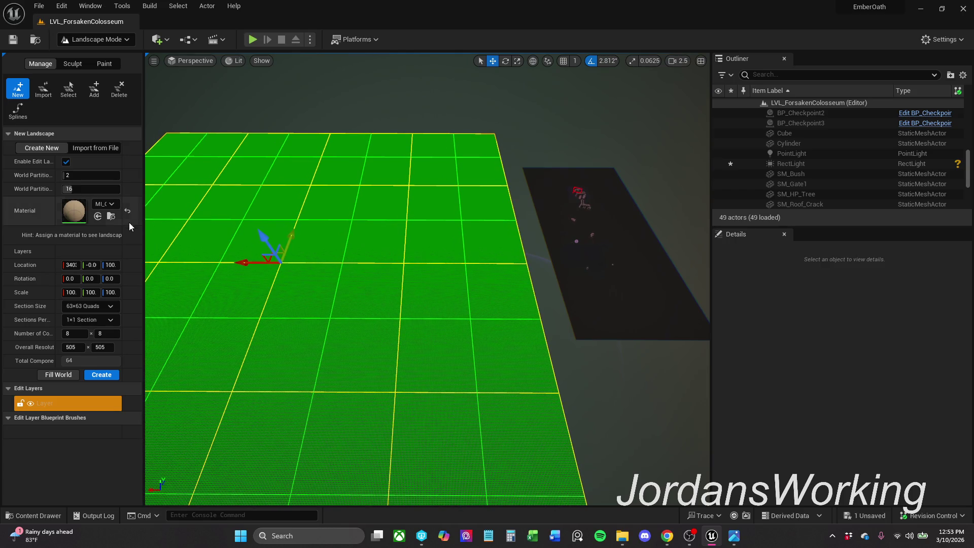
drag(144, 228, 264, 228)
click(221, 182)
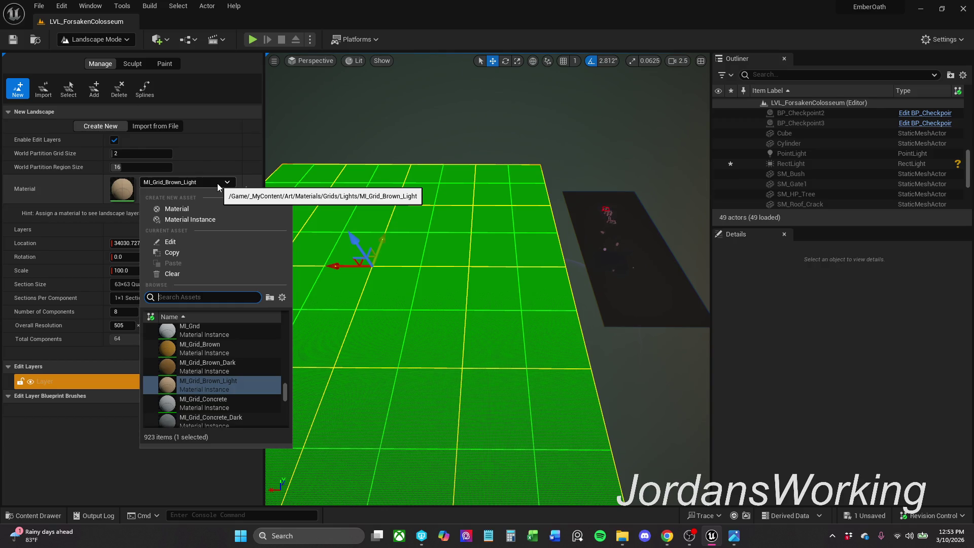
key(Escape)
mouse_move(487, 274)
mouse_down()
mouse_move(426, 254)
mouse_move(485, 272)
mouse_move(472, 258)
mouse_up()
scroll(488, 274, down, 3)
scroll(487, 274, up, 1)
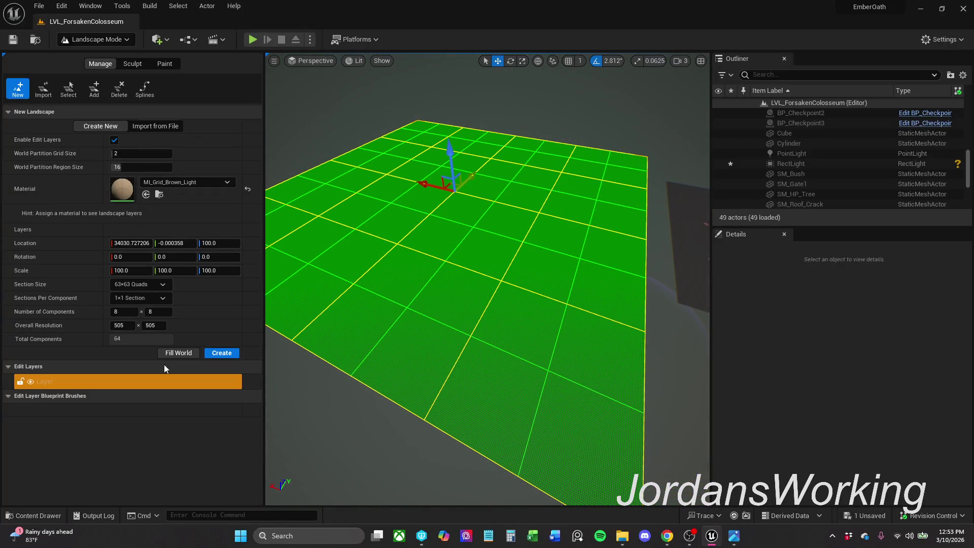
Step: Set the landscape Section Size to 31×31 Quads and shift the preview along X
click(161, 286)
click(163, 325)
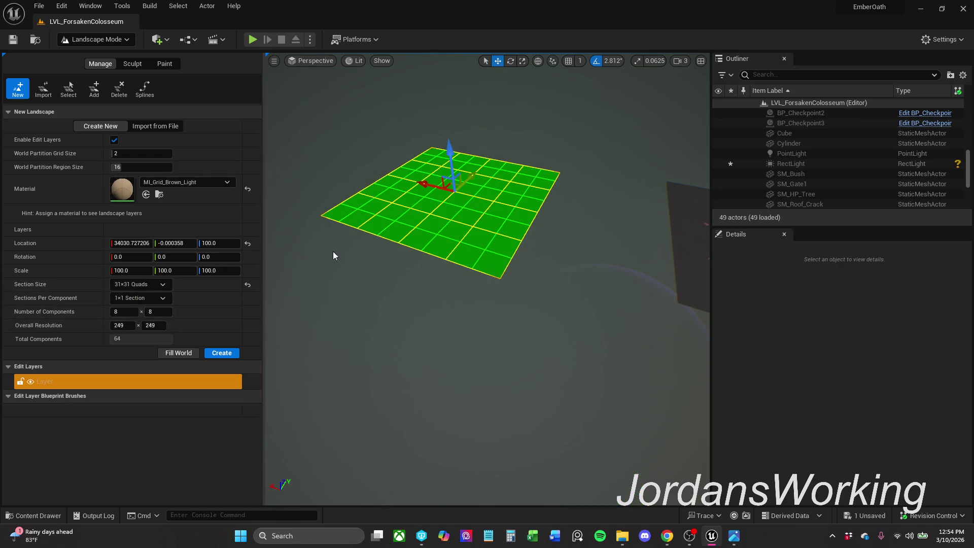
drag(442, 183, 463, 187)
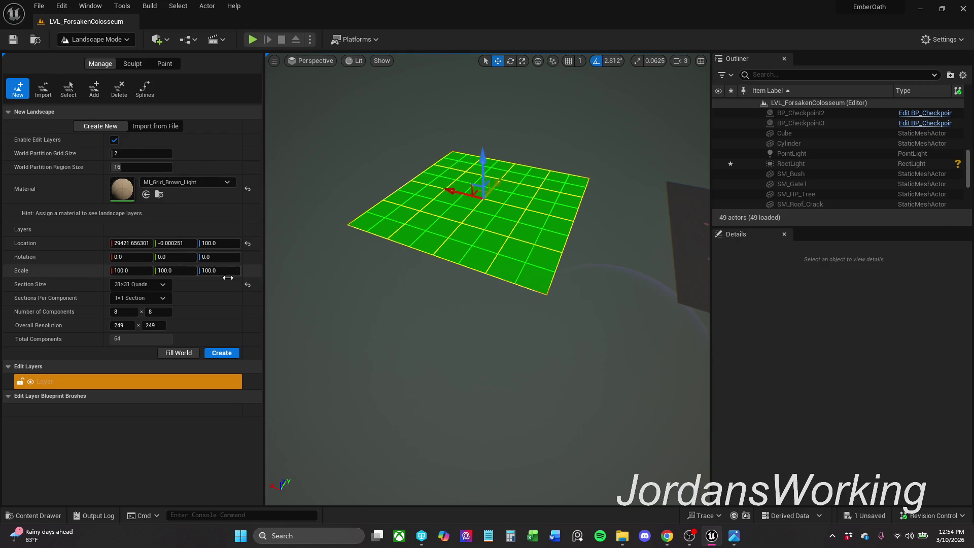
Step: Experiment with the landscape Scale values, then reset X scale to 100
drag(212, 269, 249, 270)
mouse_move(189, 273)
mouse_down()
mouse_move(213, 273)
mouse_move(193, 273)
mouse_up()
mouse_move(131, 270)
mouse_down()
mouse_move(228, 270)
mouse_move(178, 269)
mouse_up()
click(248, 270)
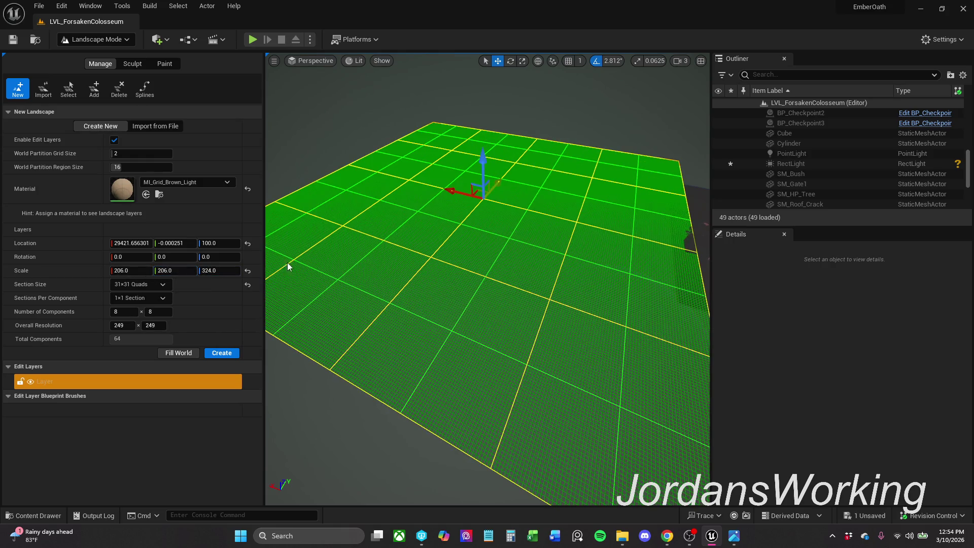
click(247, 270)
mouse_move(194, 271)
mouse_down()
mouse_move(177, 273)
mouse_move(190, 280)
mouse_move(162, 271)
mouse_up()
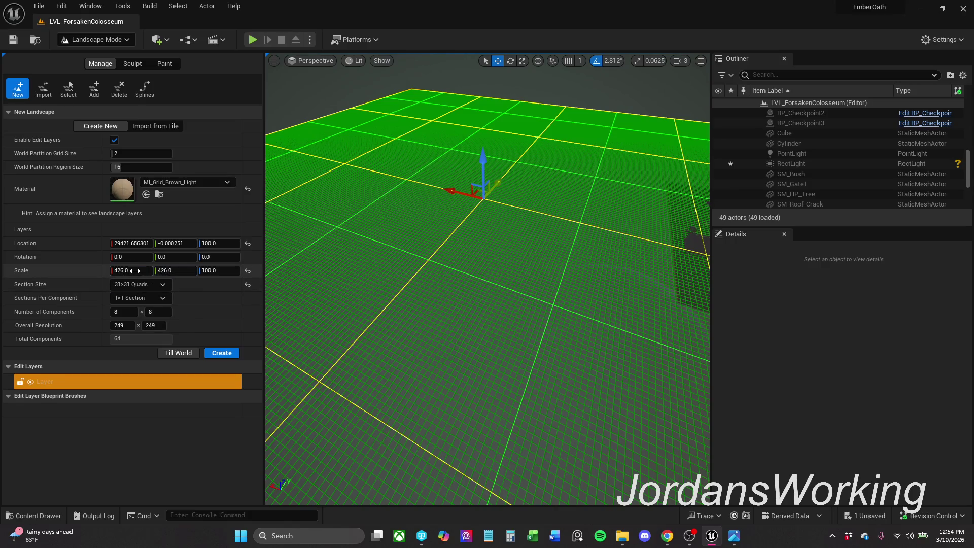
click(137, 270)
text(0)
key(Return)
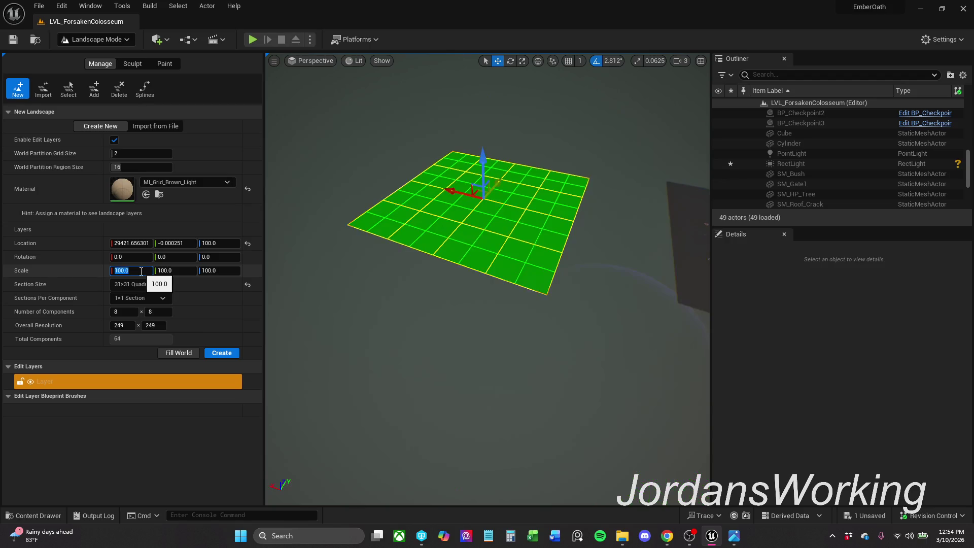
mouse_move(432, 241)
mouse_down()
mouse_move(479, 267)
mouse_move(315, 267)
mouse_up()
Step: Settle the landscape Scale at 150 × 150 × 100 after trying 350 and 250, and create it
click(169, 271)
text(350)
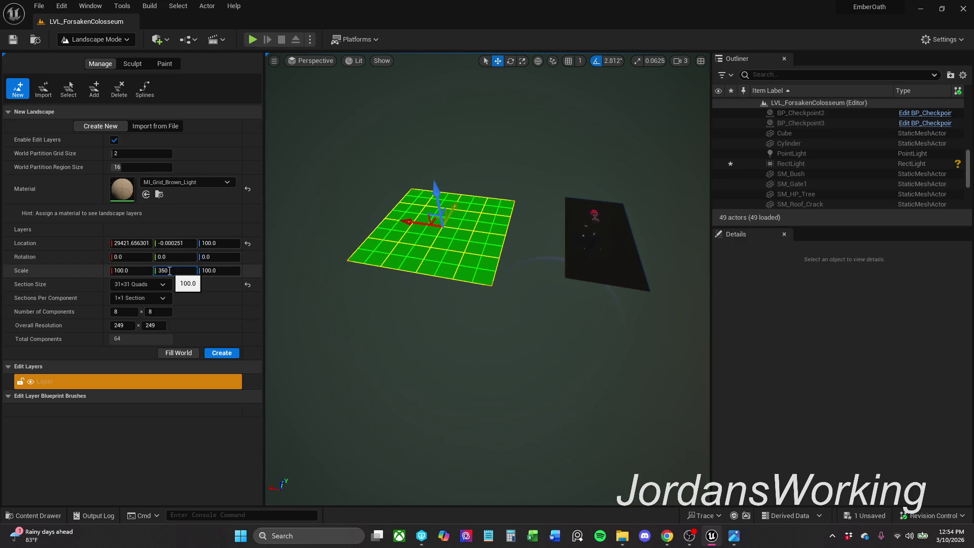
key(Return)
mouse_move(451, 252)
mouse_down()
mouse_move(437, 254)
mouse_move(451, 252)
mouse_up()
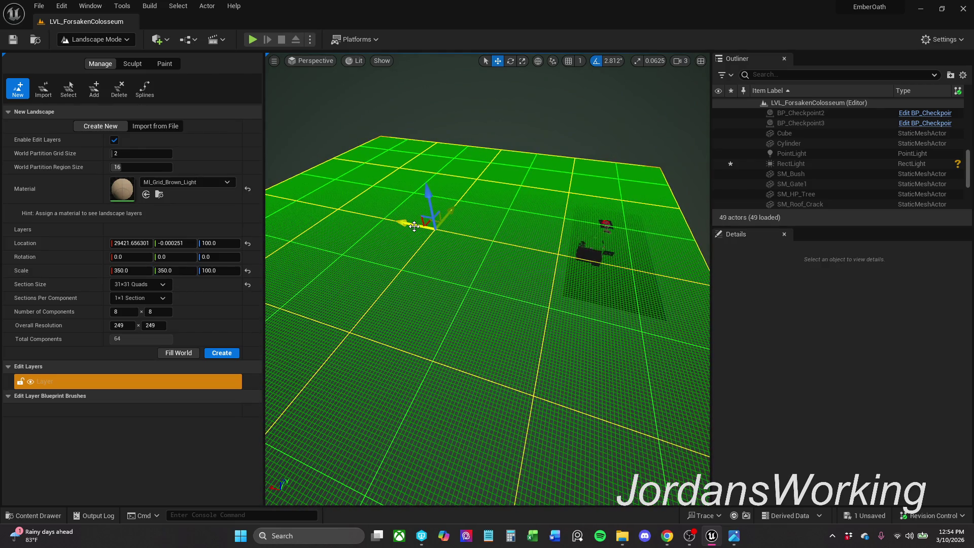
click(174, 271)
text(250)
key(Return)
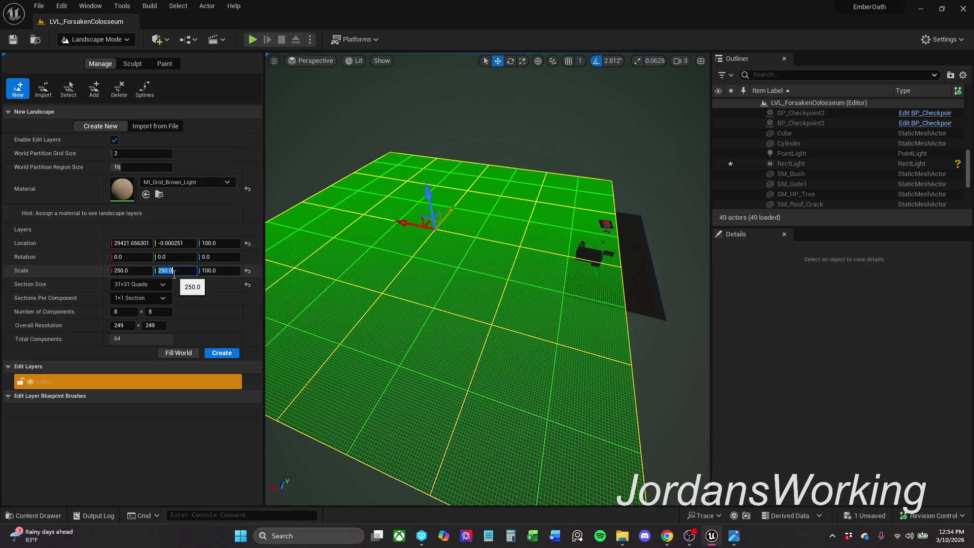
text(150)
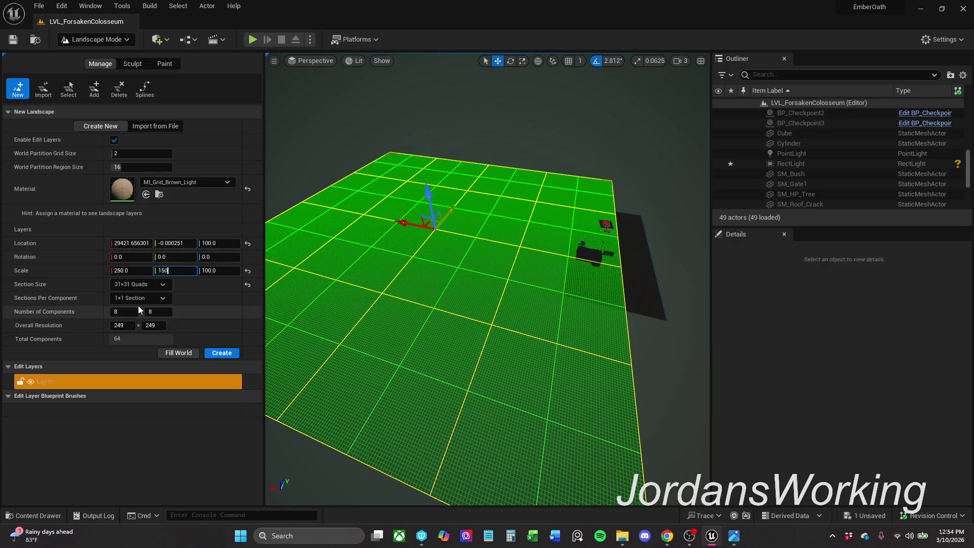
key(Return)
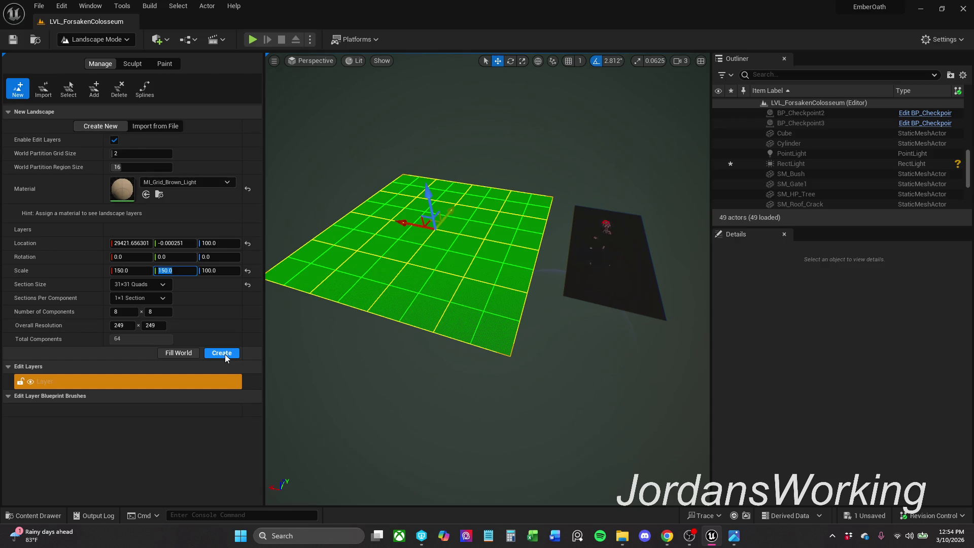
click(224, 354)
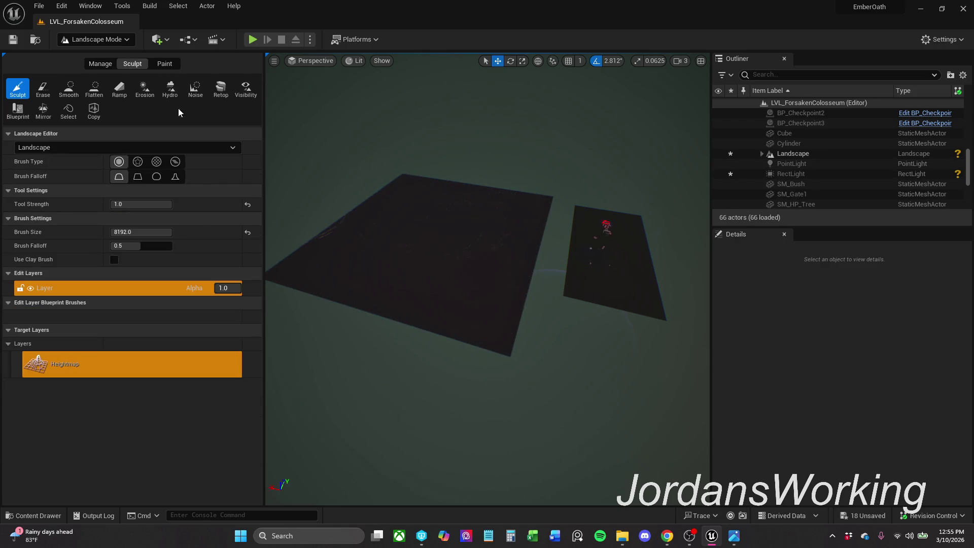
Step: Browse the Paint and Sculpt tabs, try Modeling Mode, then return to Selection Mode
click(165, 64)
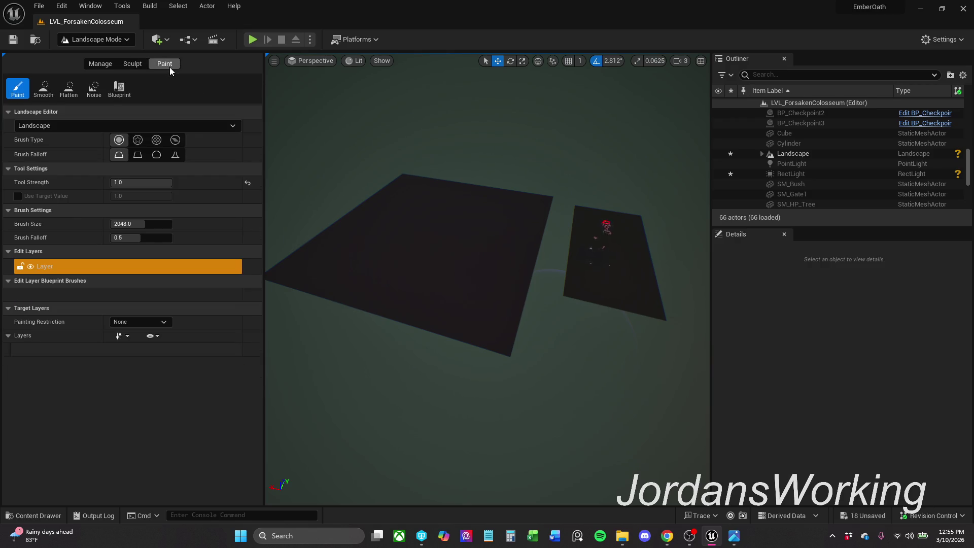
click(132, 65)
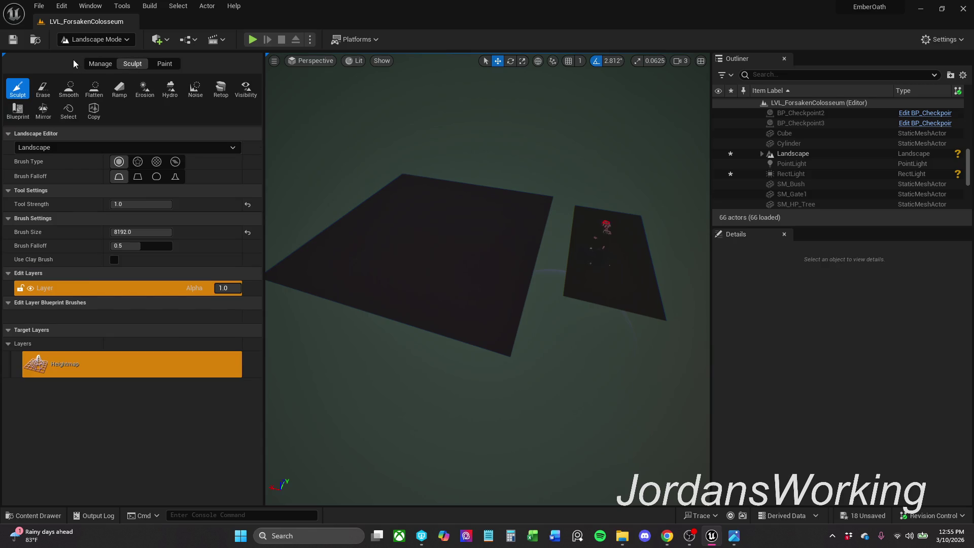
click(108, 41)
click(112, 42)
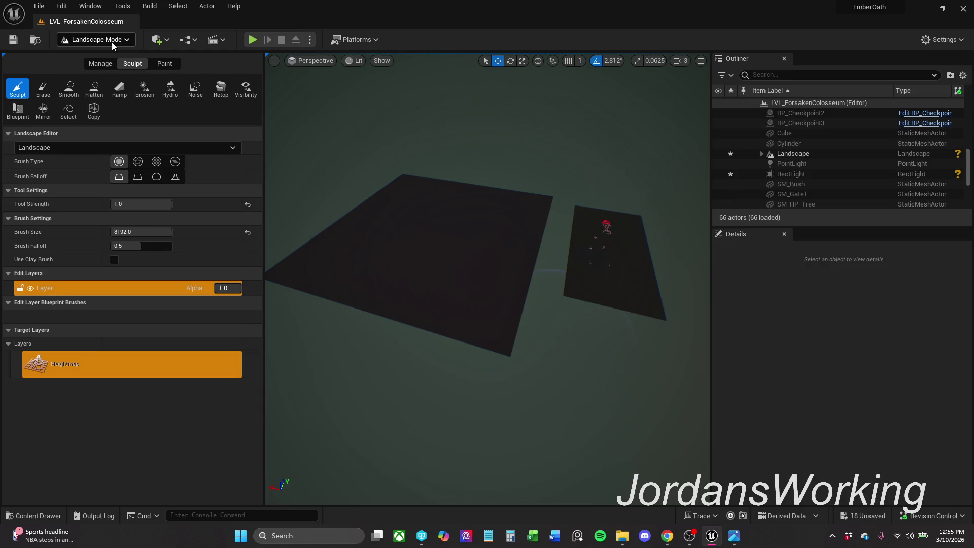
click(111, 41)
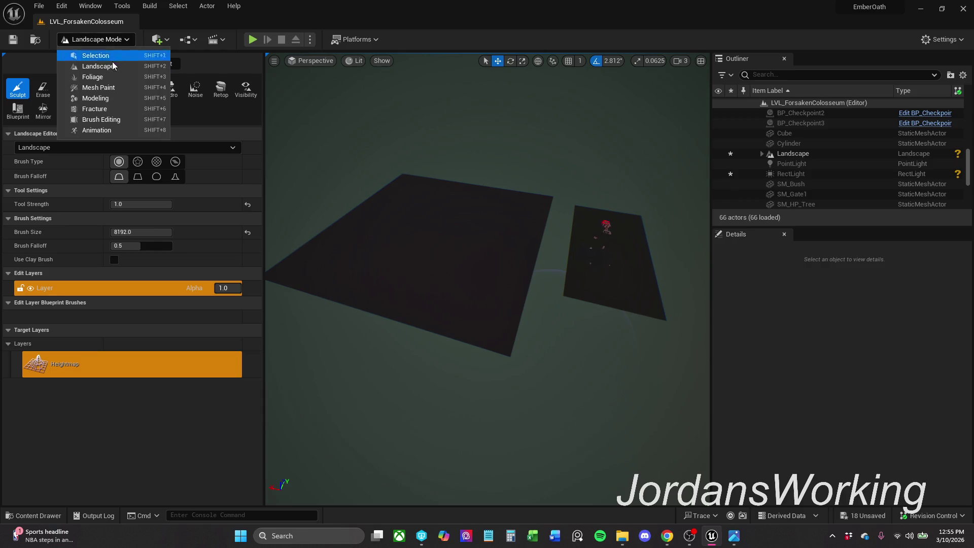
click(106, 98)
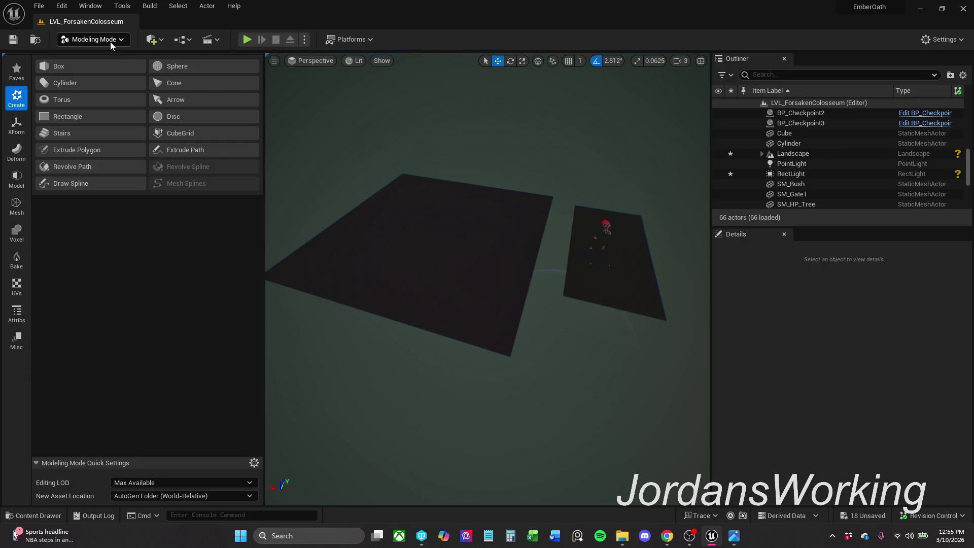
click(110, 42)
click(114, 55)
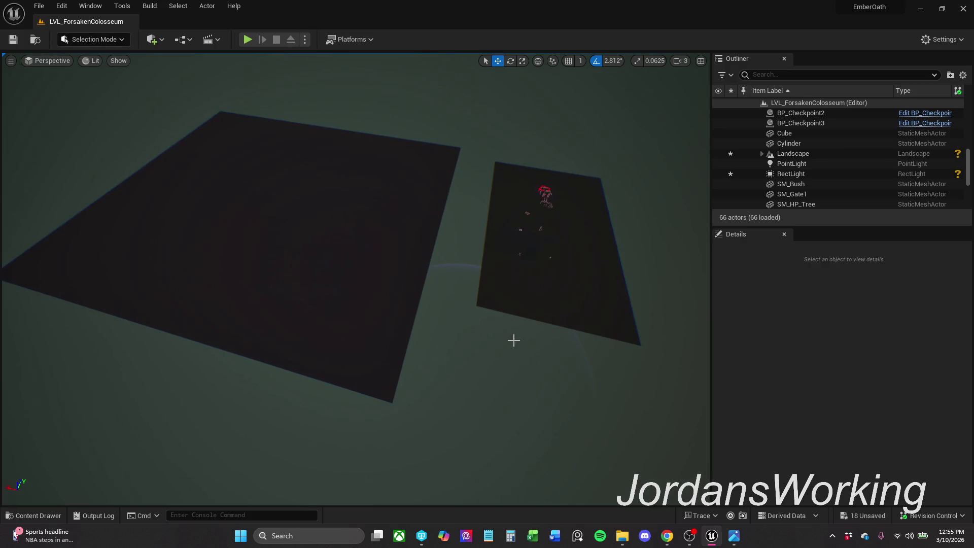
Step: Select various tiles of the large and small landscapes to inspect them
click(537, 309)
scroll(816, 424, down, 5)
scroll(816, 425, down, 4)
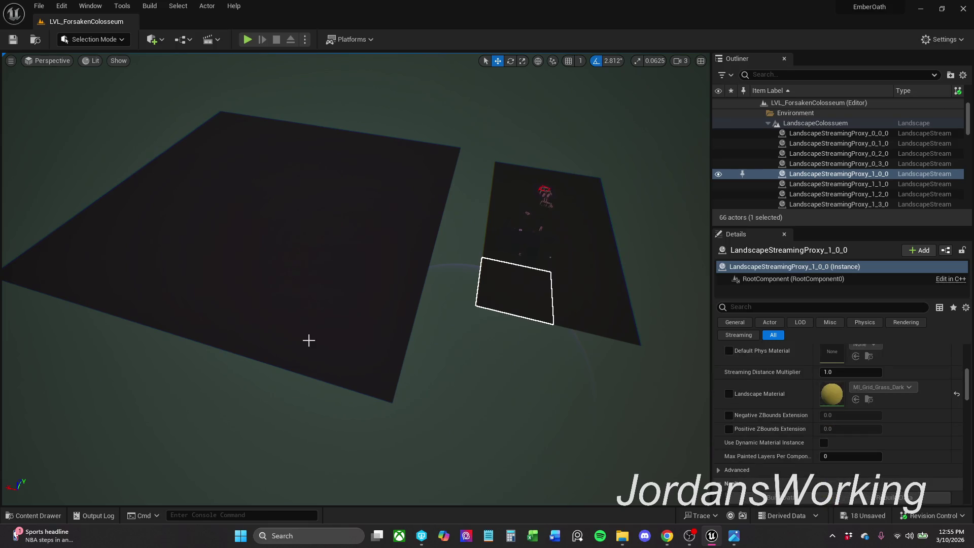
click(320, 316)
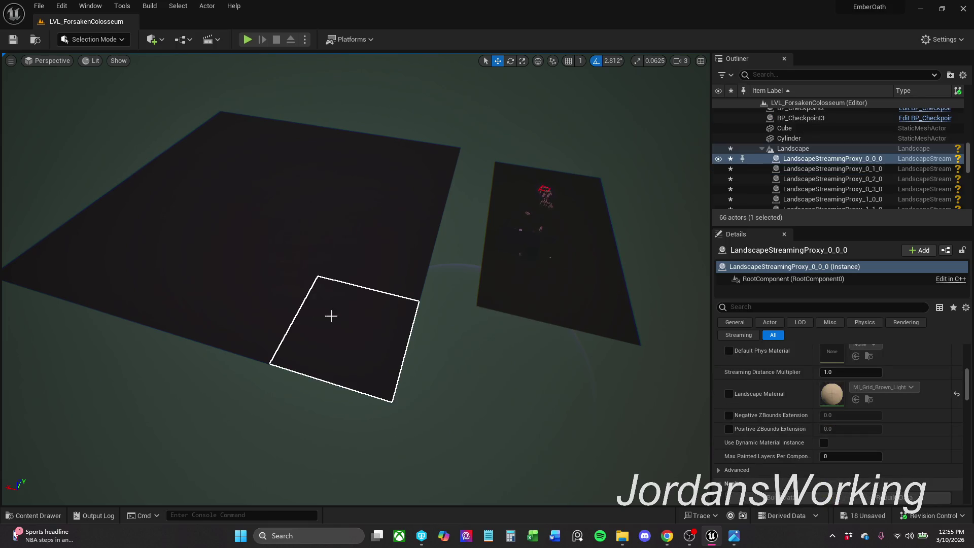
click(573, 313)
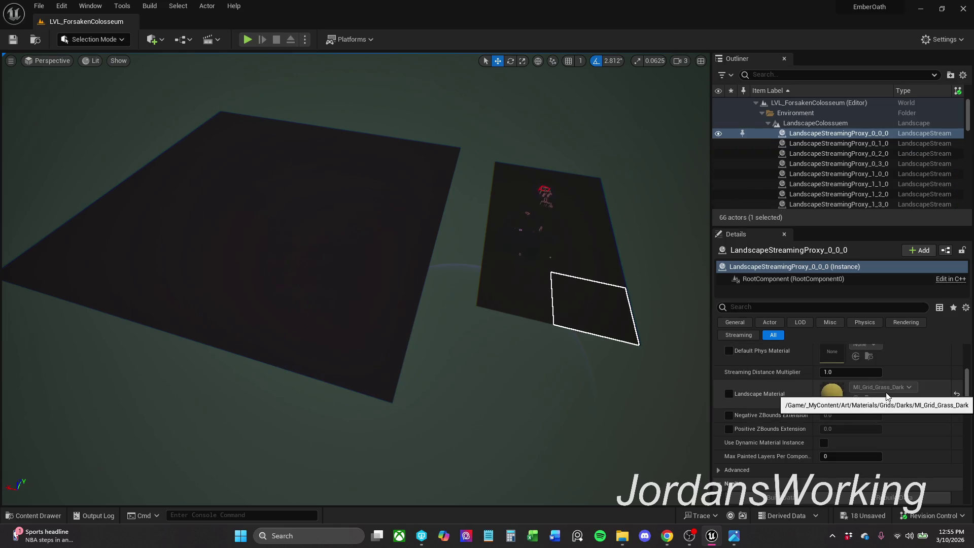
click(320, 325)
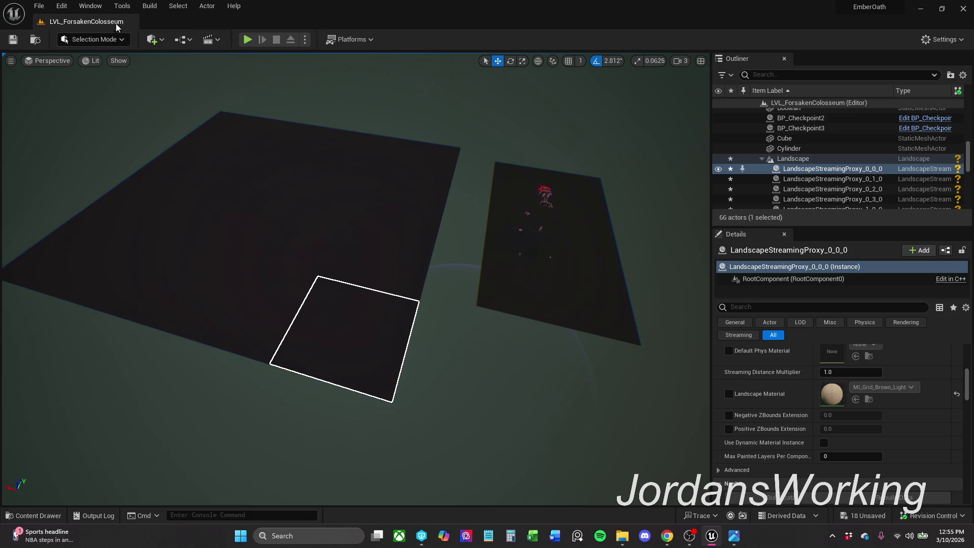
mouse_move(355, 305)
mouse_down()
mouse_move(386, 284)
mouse_move(375, 294)
mouse_move(355, 223)
mouse_move(350, 274)
mouse_move(355, 238)
mouse_move(361, 284)
mouse_up()
scroll(350, 274, up, 1)
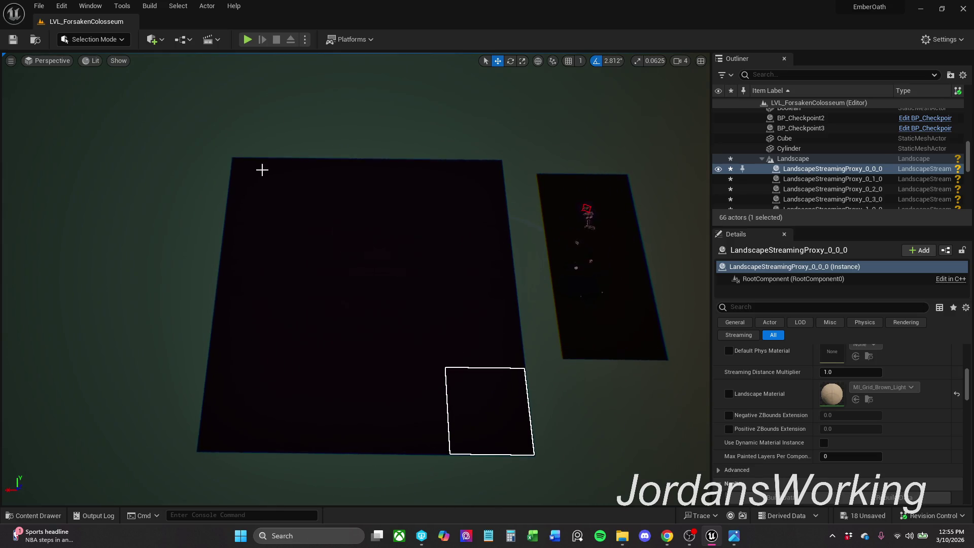
click(345, 263)
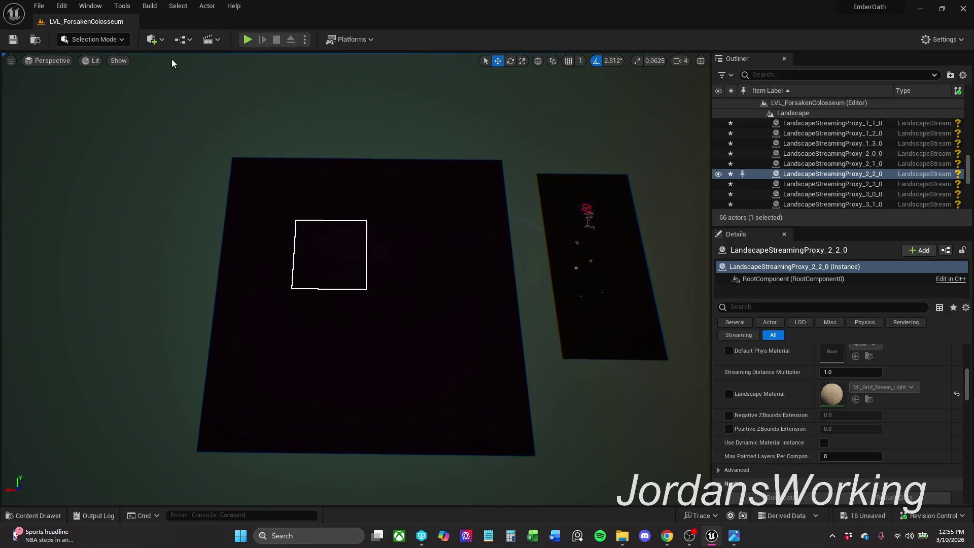
Step: Switch to Modeling Mode and select more landscape tiles and the Landscape actor
click(121, 44)
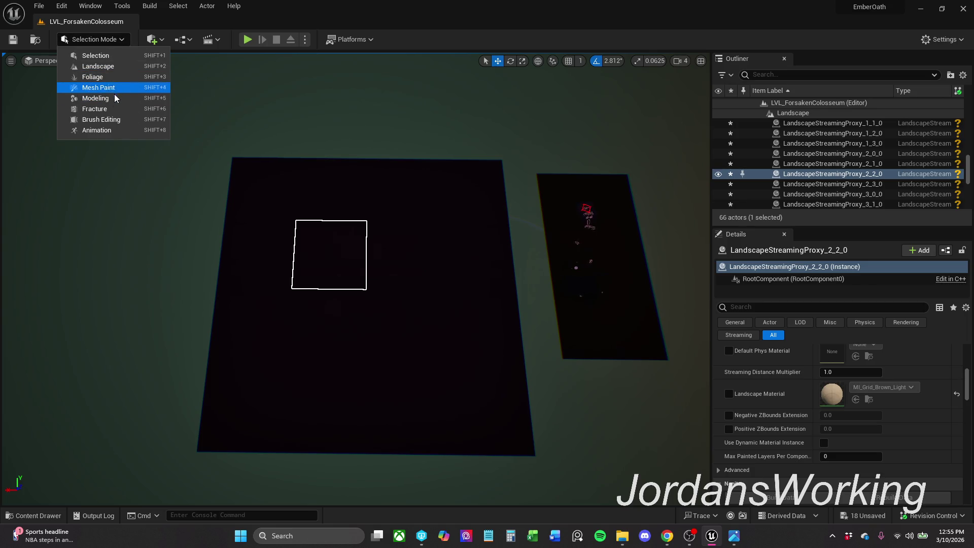
click(112, 99)
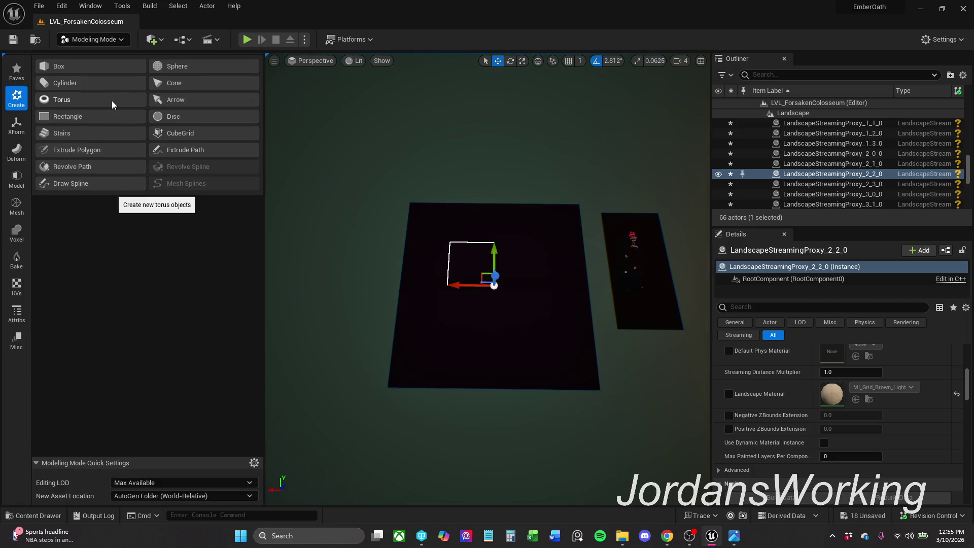
click(20, 181)
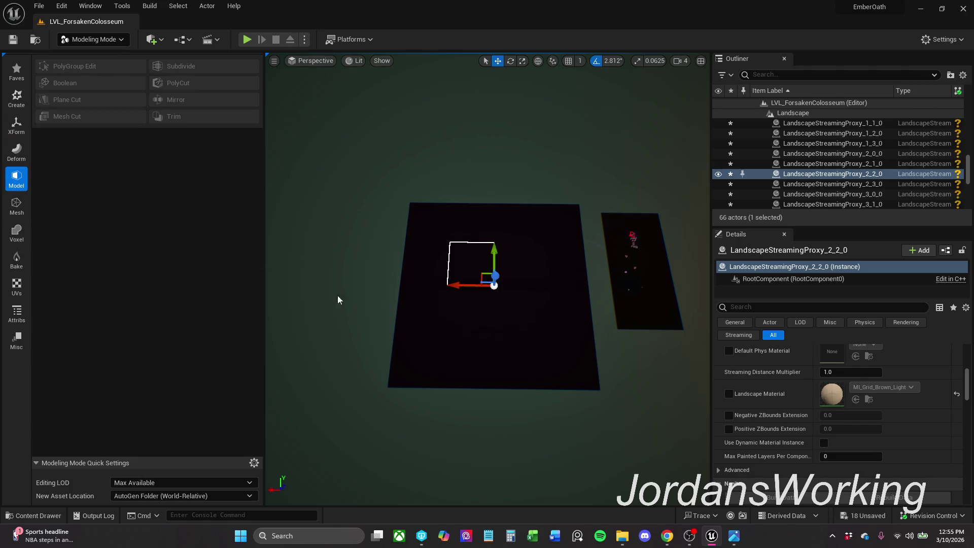
click(547, 346)
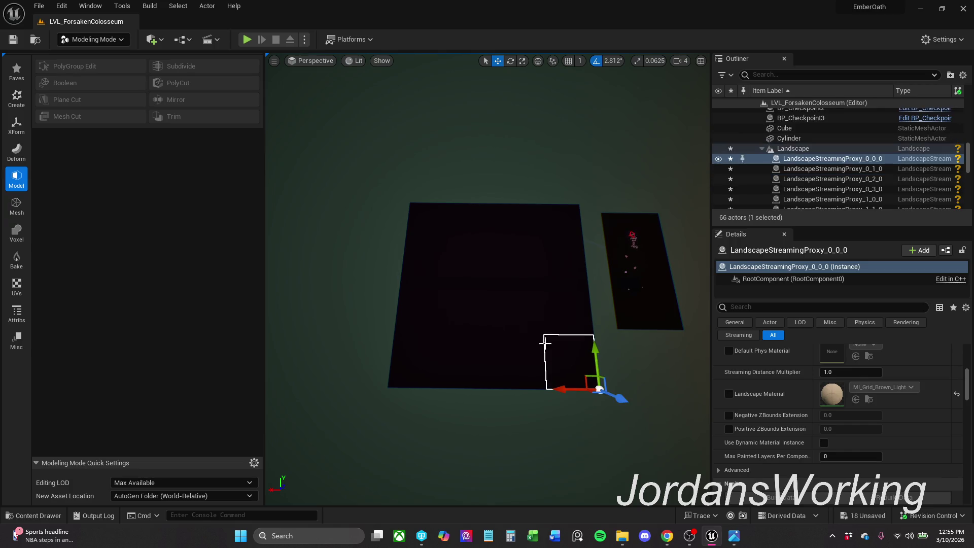
click(793, 148)
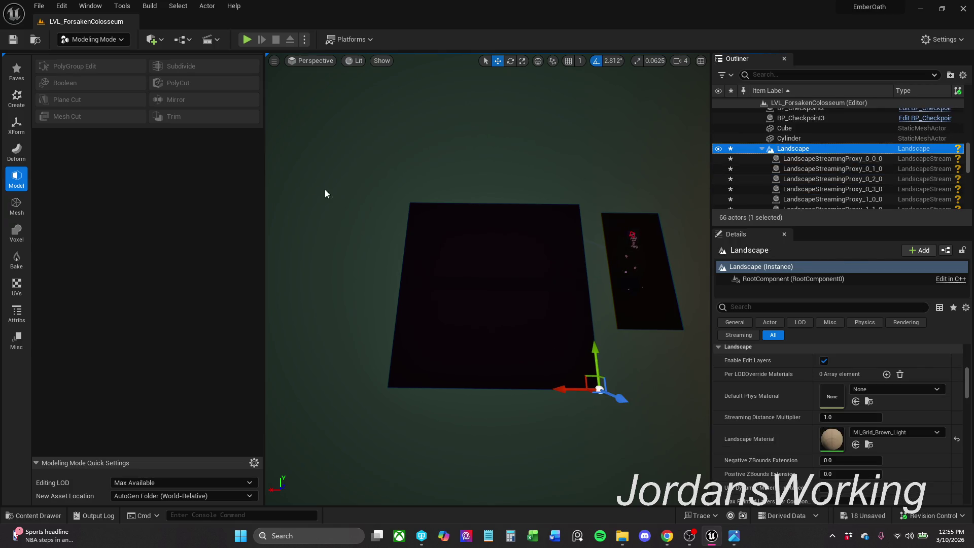
click(668, 309)
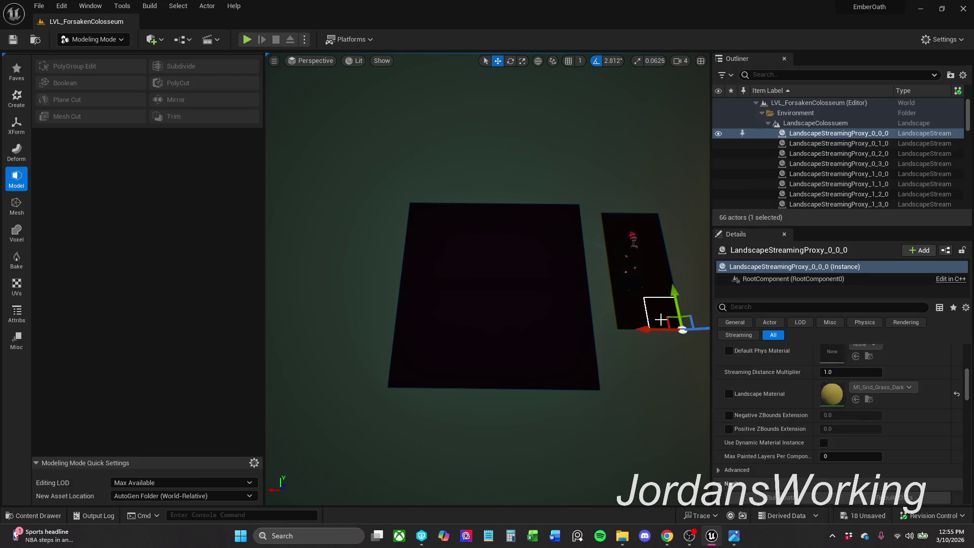
click(609, 311)
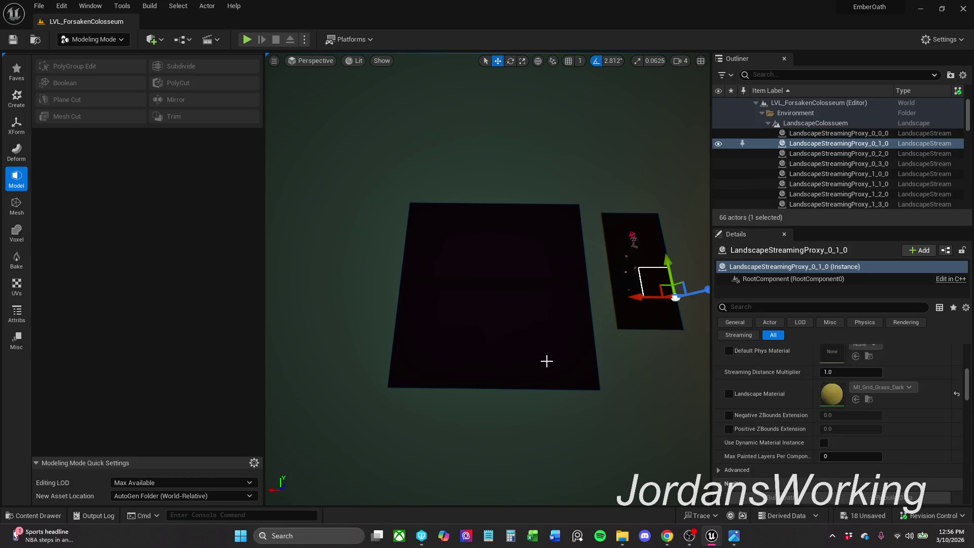
click(565, 379)
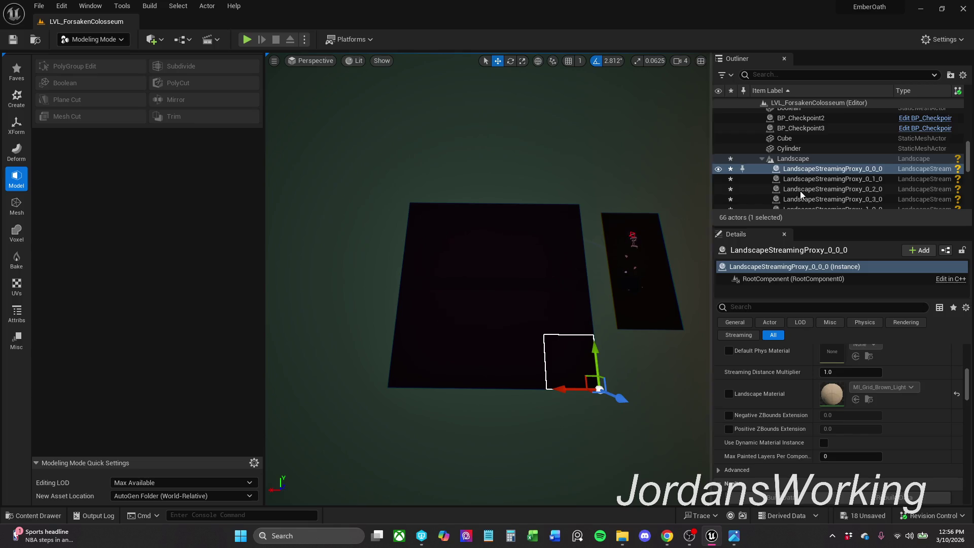
Step: Select all 16 LandscapeStreamingProxy actors plus Landscape in the Outliner and delete them
scroll(879, 163, down, 3)
scroll(880, 164, down, 3)
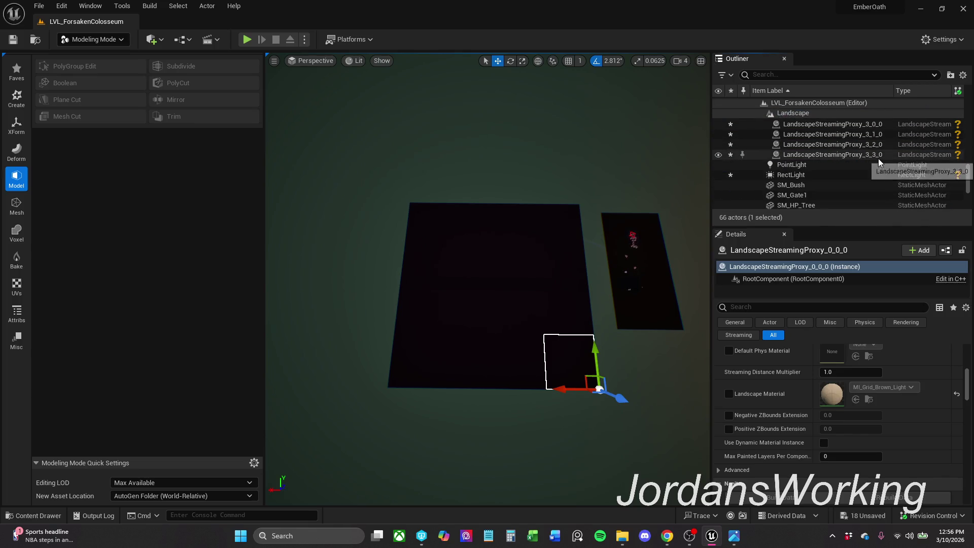
shift+click(880, 159)
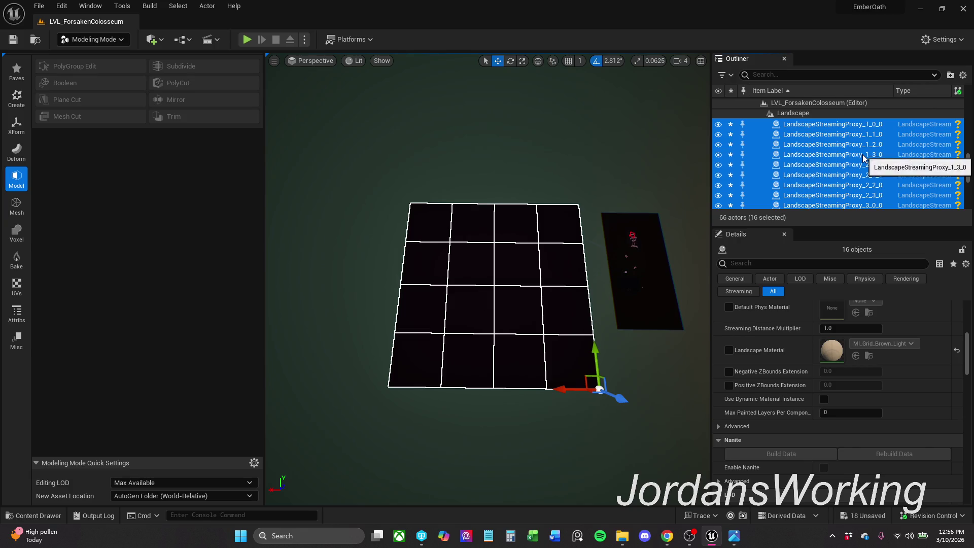
scroll(804, 176, up, 6)
ctrl+click(804, 177)
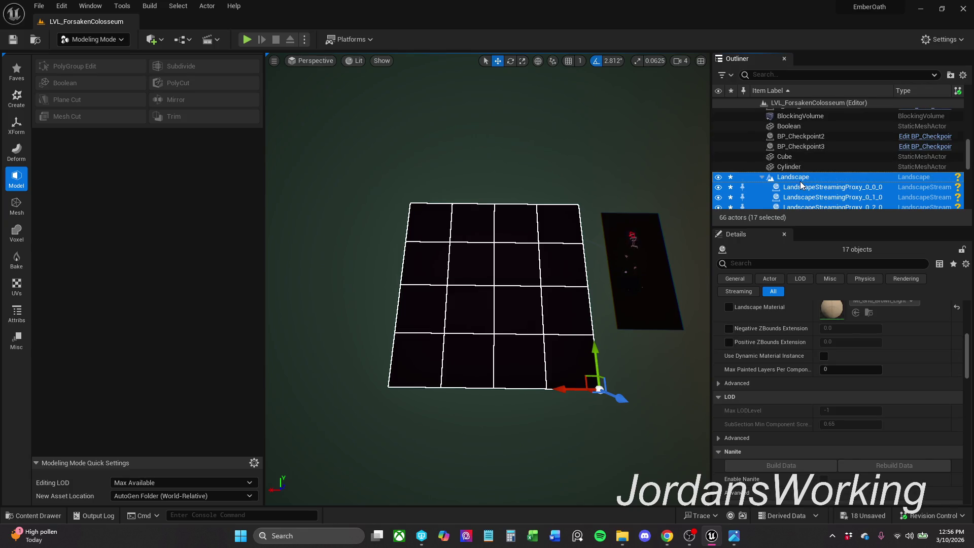
key(Delete)
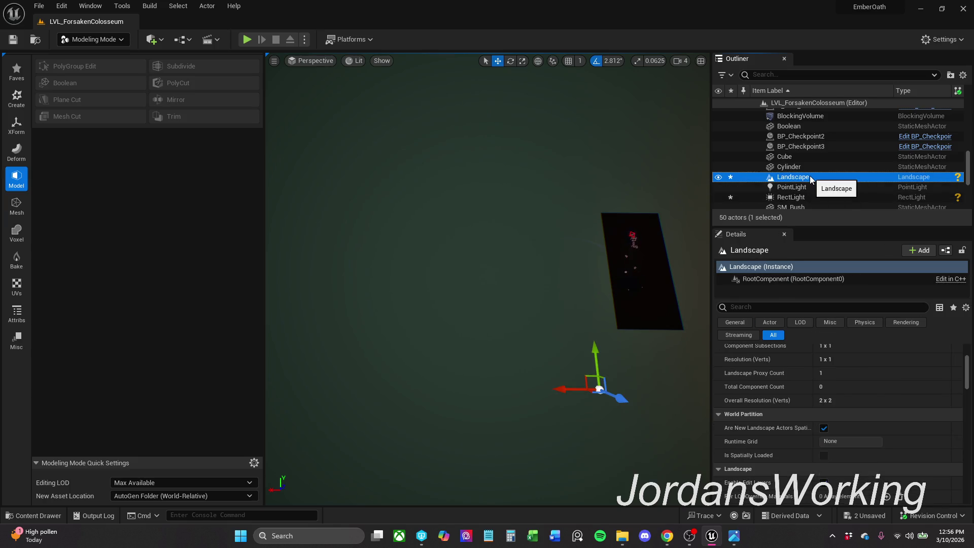
key(Delete)
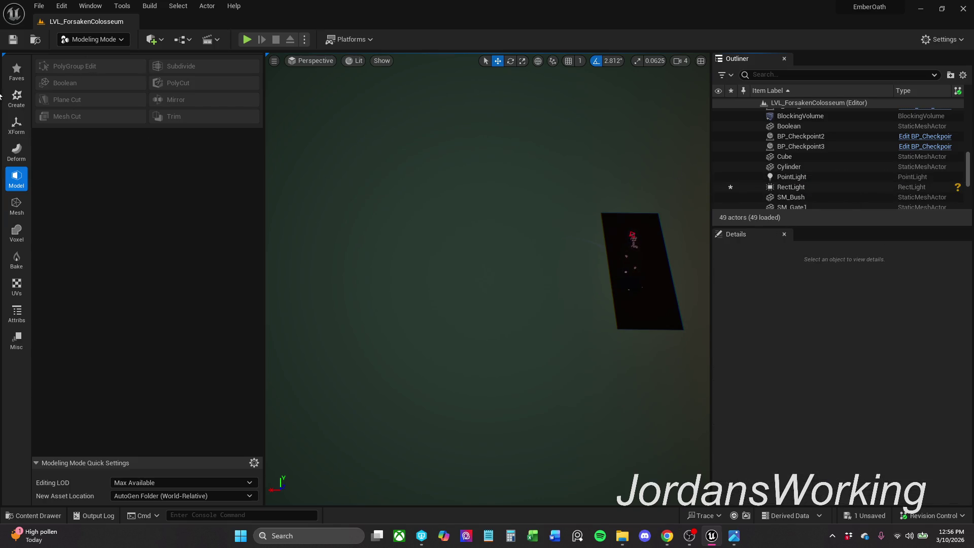
Step: Start a new box from Create > Box and place it toward the left of the level
click(16, 97)
click(61, 65)
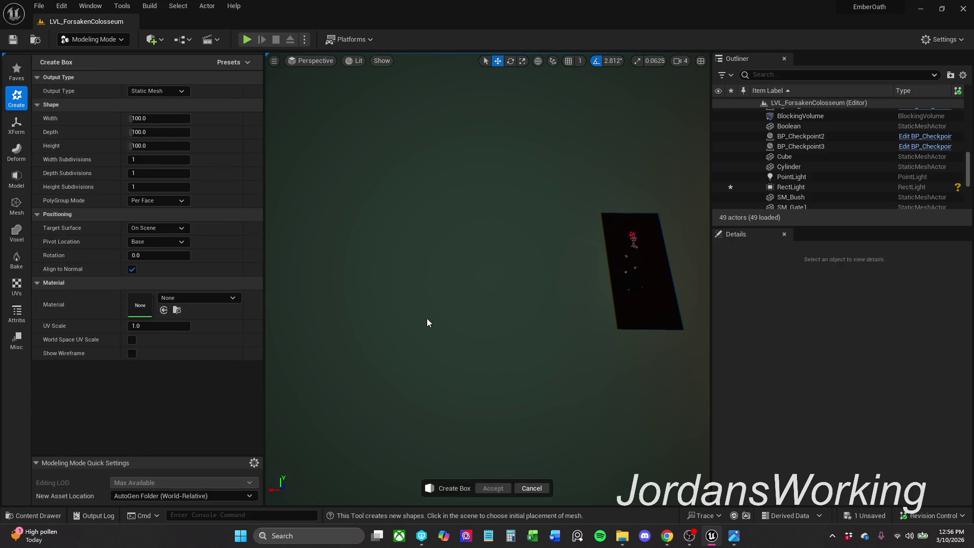
click(649, 275)
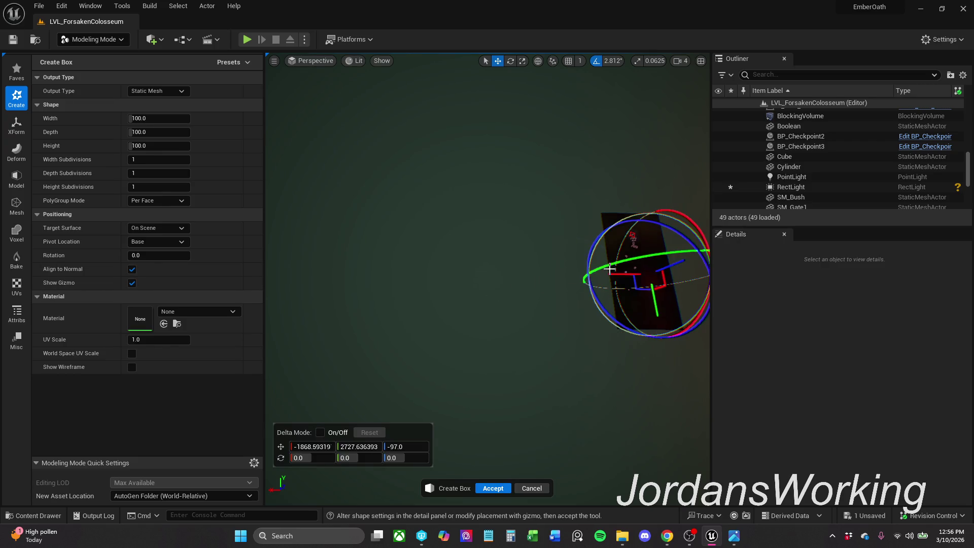
mouse_move(602, 275)
mouse_down()
mouse_move(384, 275)
mouse_move(416, 276)
mouse_up()
Step: Set the box width, depth and height to 1000 each
click(160, 119)
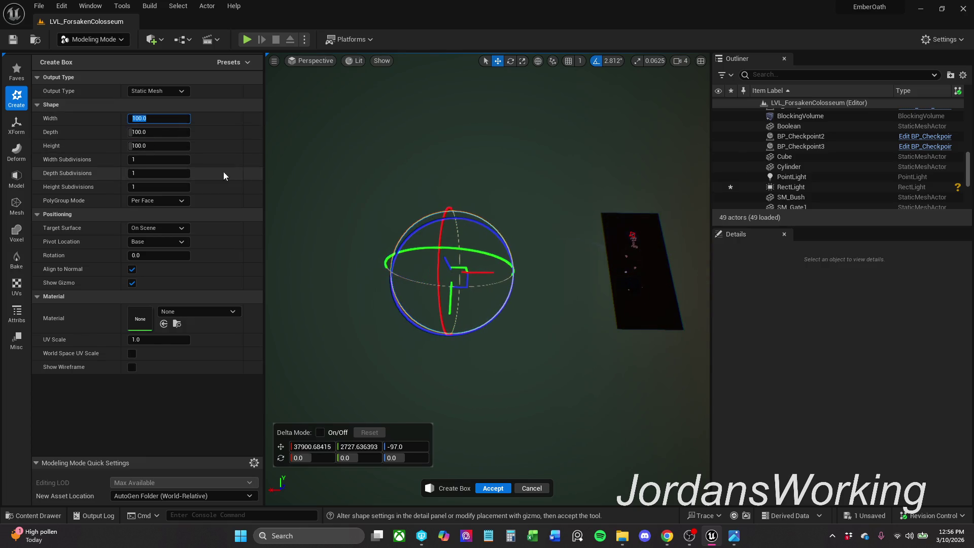
text(1000)
key(Return)
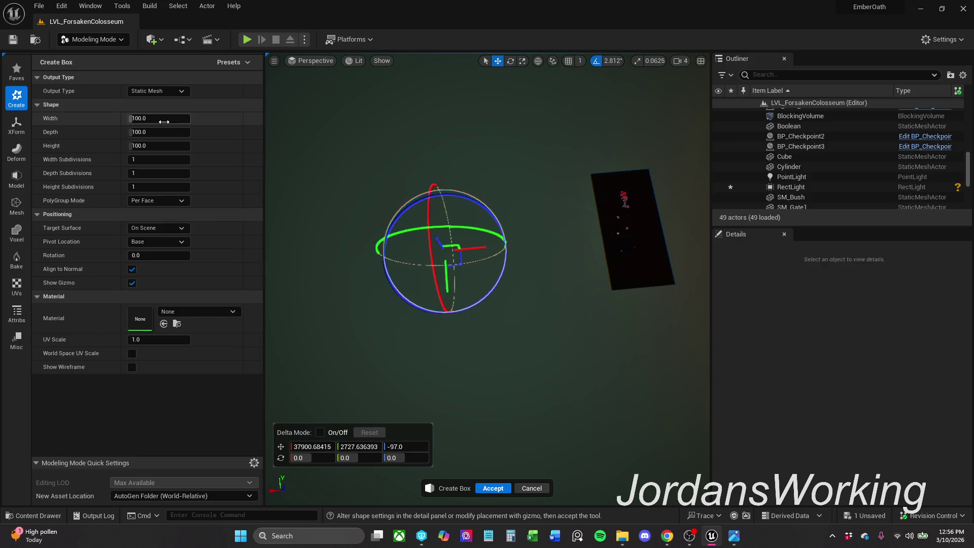
click(142, 131)
text(1000)
key(Return)
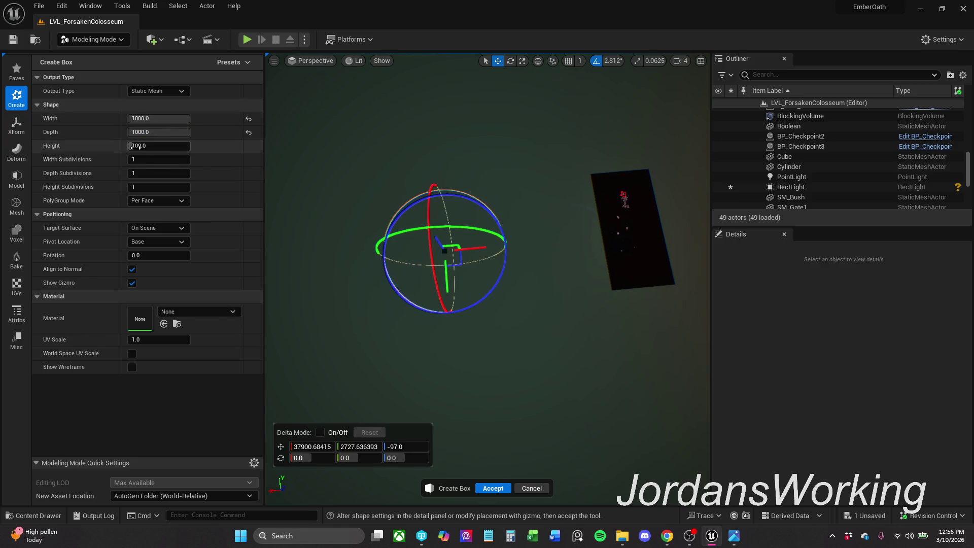
click(157, 146)
text(1000)
key(Return)
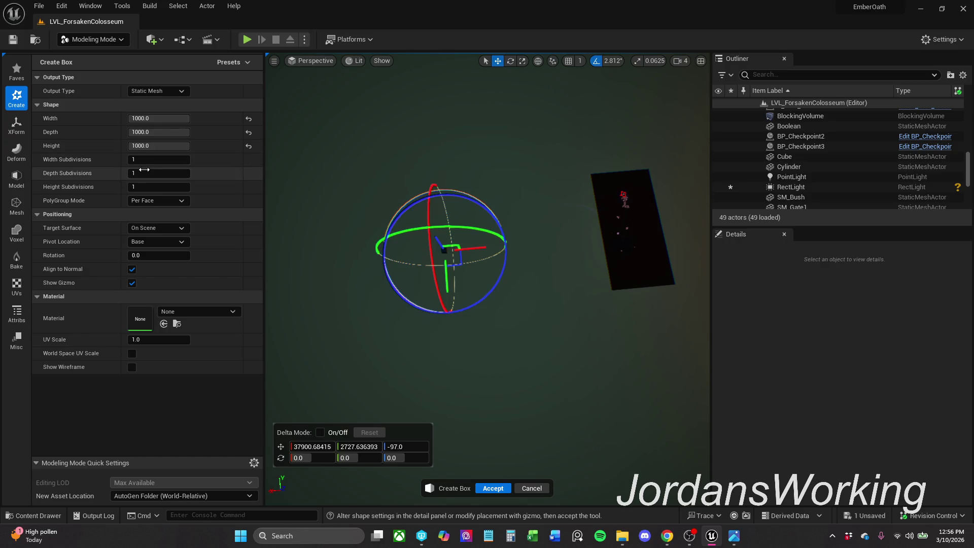
Step: Set the box width, depth and height subdivisions to 18
drag(155, 160, 162, 159)
click(162, 160)
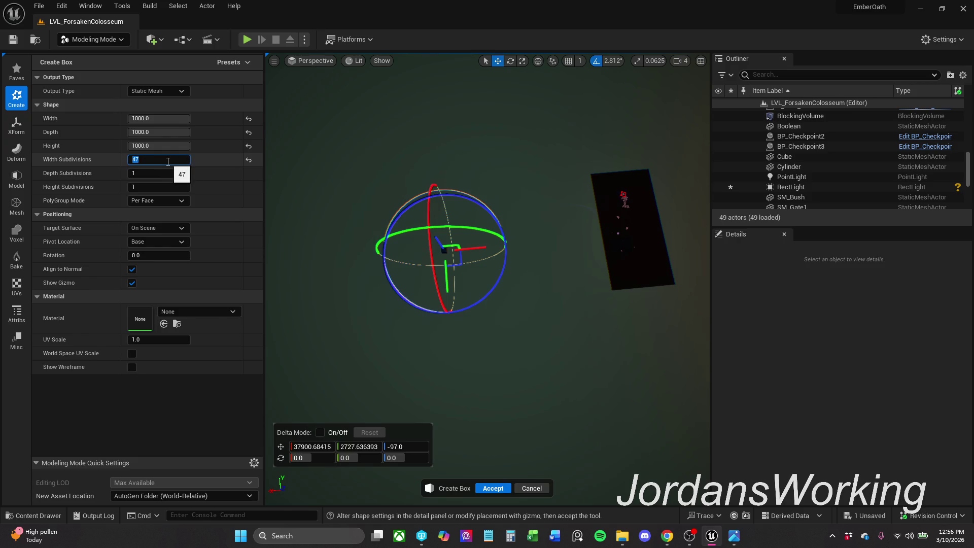
text(18)
text(500)
key(Tab)
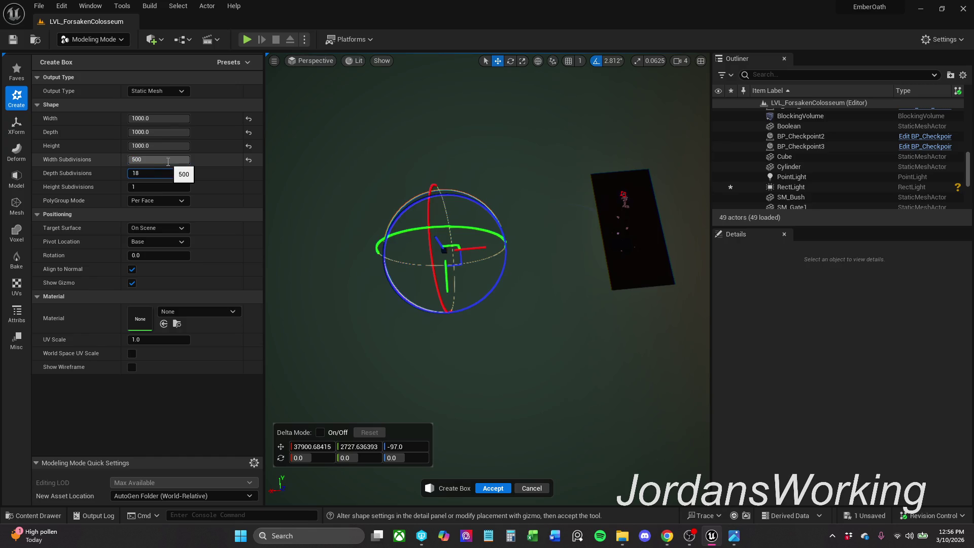
text(18)
key(Return)
click(188, 187)
text(18)
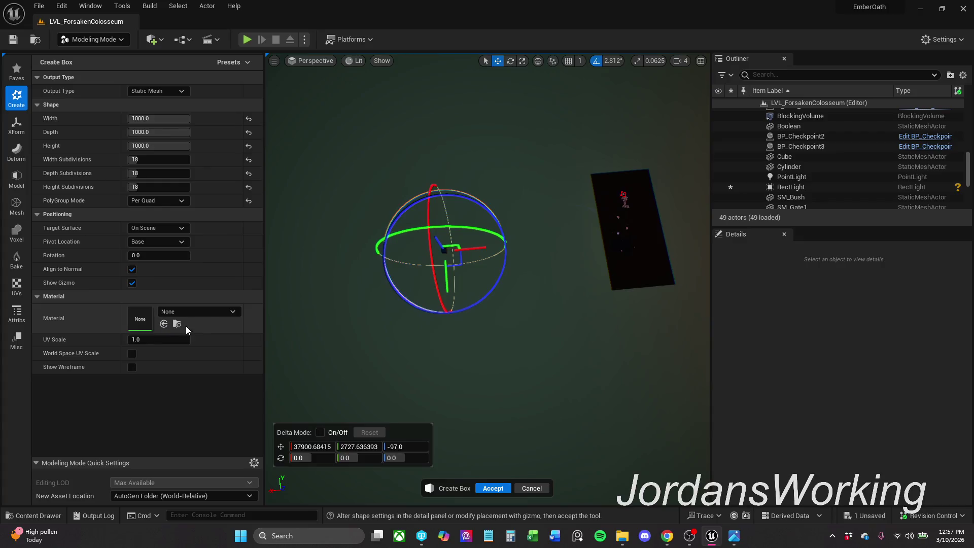
click(201, 313)
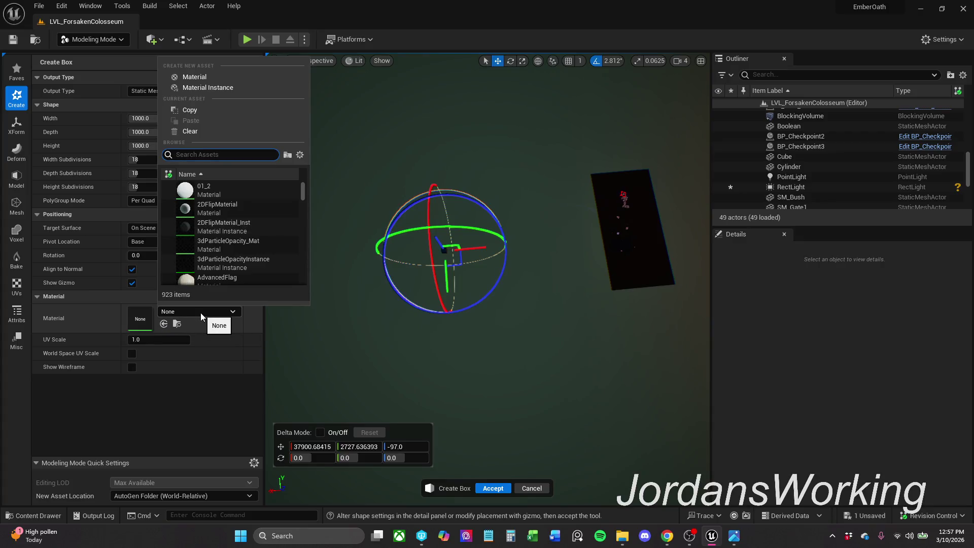
text(mi )
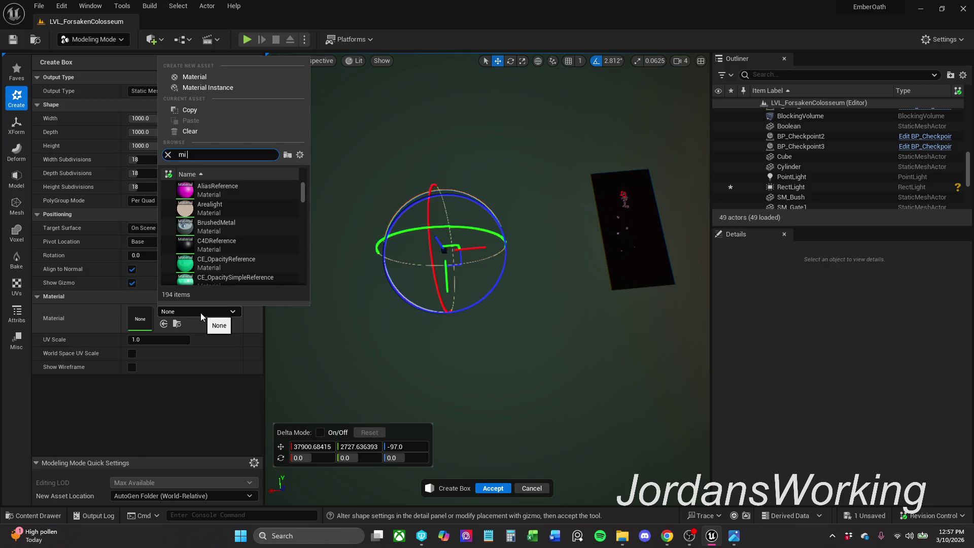
text(Grass)
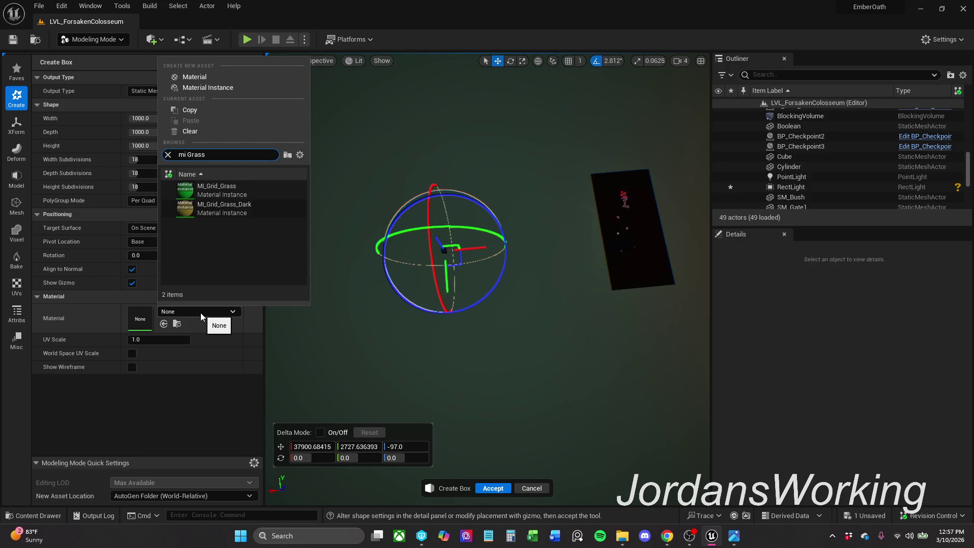
click(267, 208)
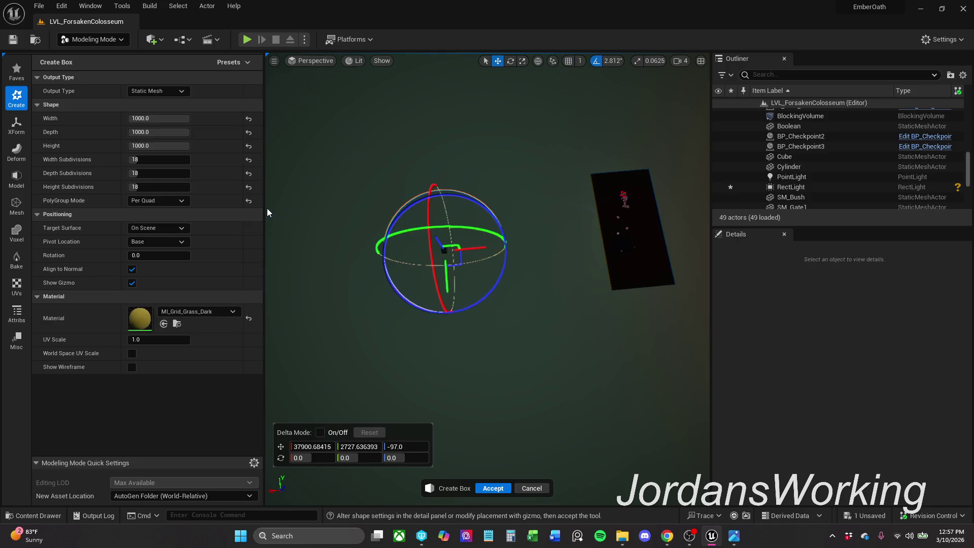
mouse_move(467, 150)
mouse_down()
mouse_move(573, 156)
mouse_move(584, 148)
mouse_move(599, 157)
mouse_move(578, 160)
mouse_move(599, 139)
mouse_move(561, 141)
mouse_move(555, 175)
mouse_move(528, 145)
mouse_up()
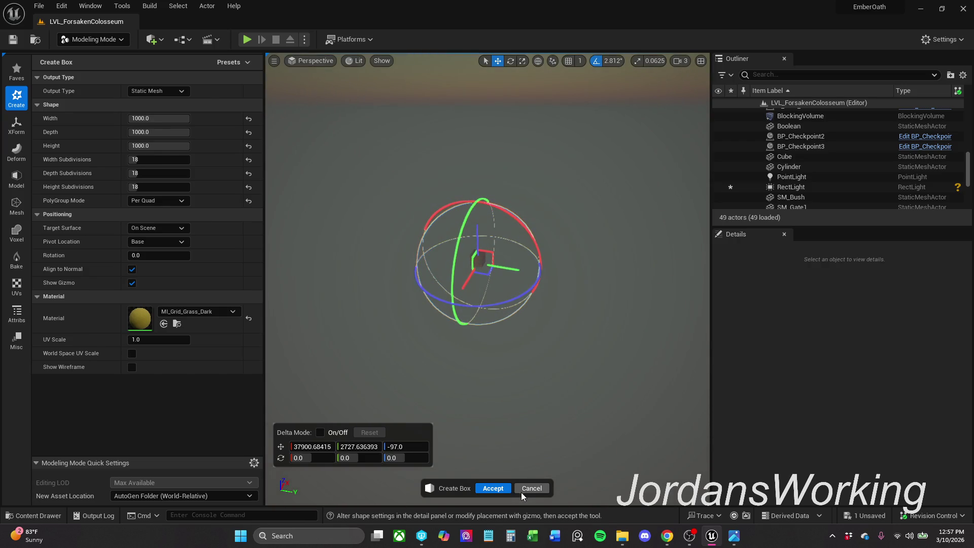
click(496, 490)
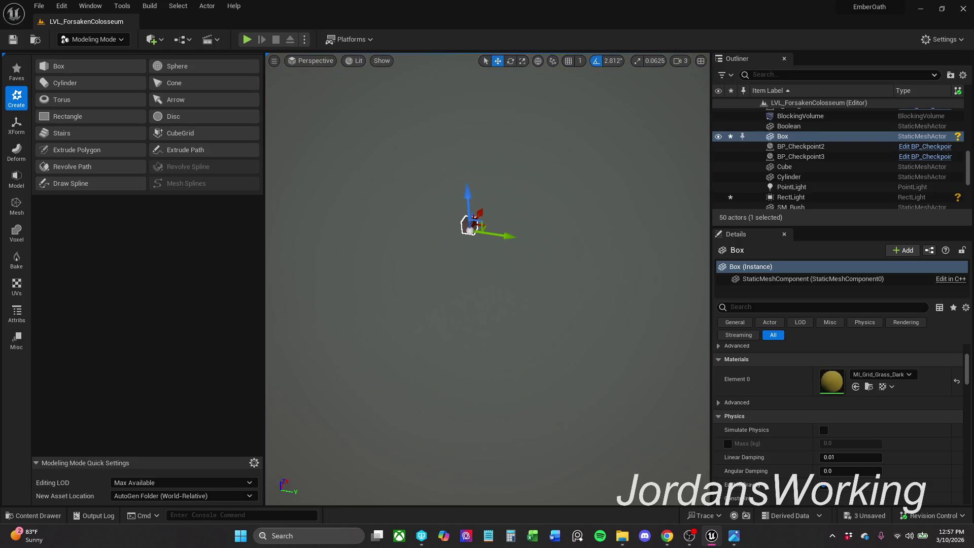
scroll(508, 372, up, 1)
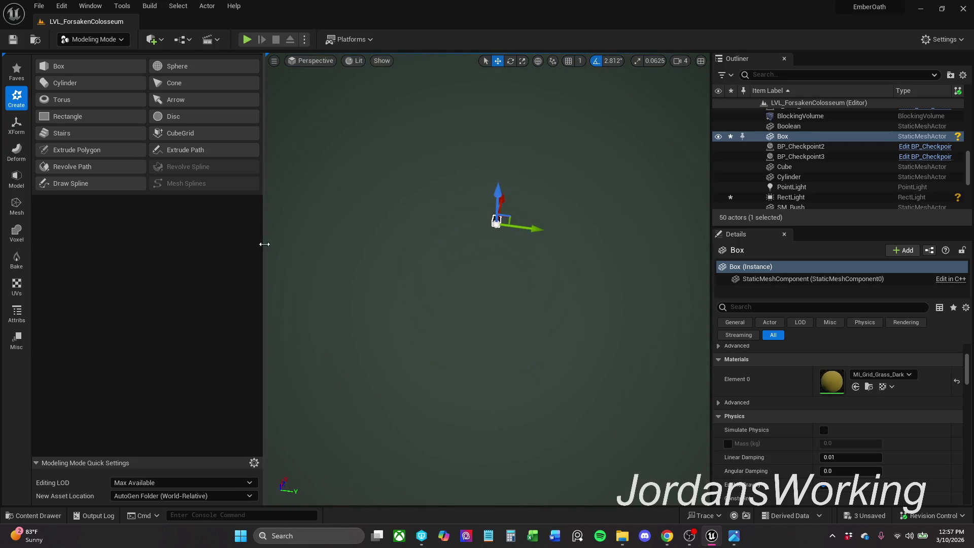
Step: Unlock the Box's scale so each axis scales independently, and switch to the scale gizmo
drag(264, 243, 151, 242)
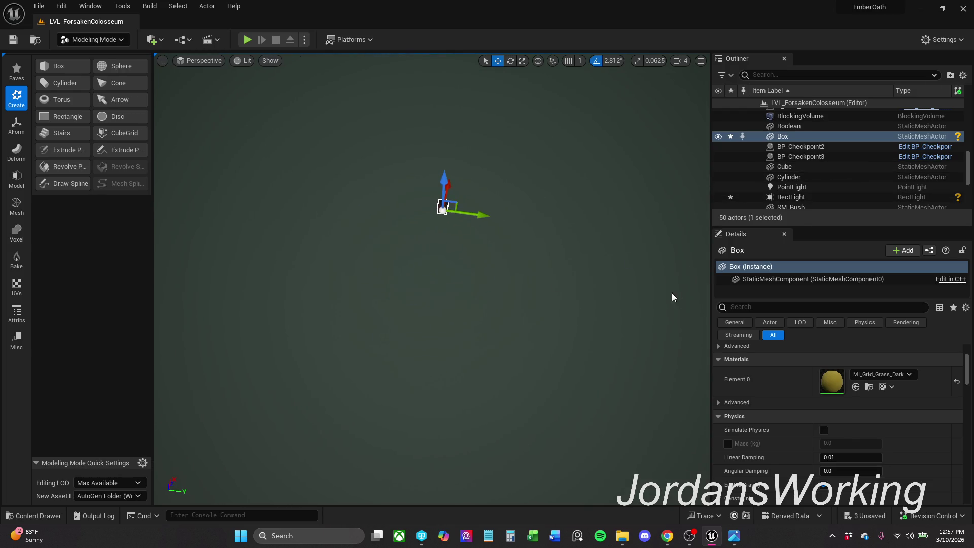
scroll(831, 378, up, 1)
scroll(831, 378, up, 4)
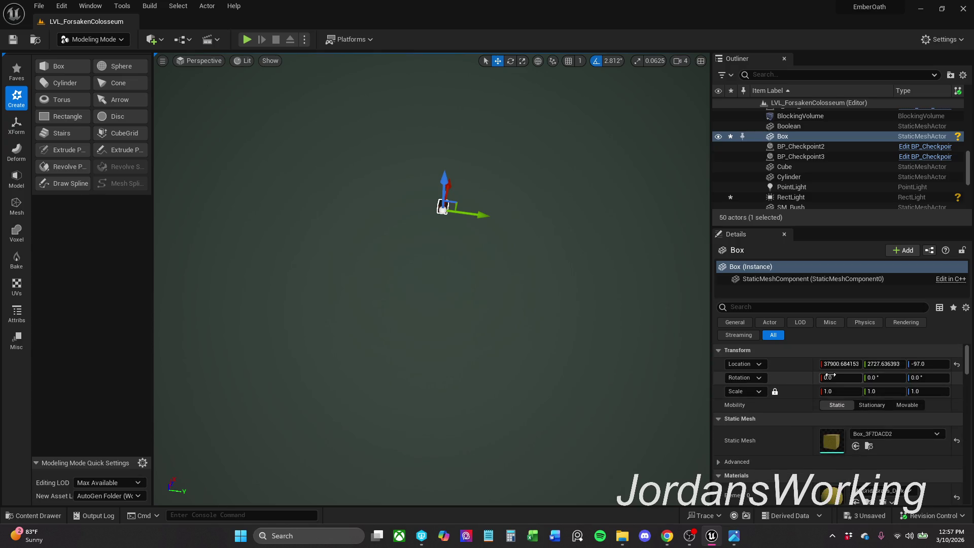
drag(834, 392, 908, 391)
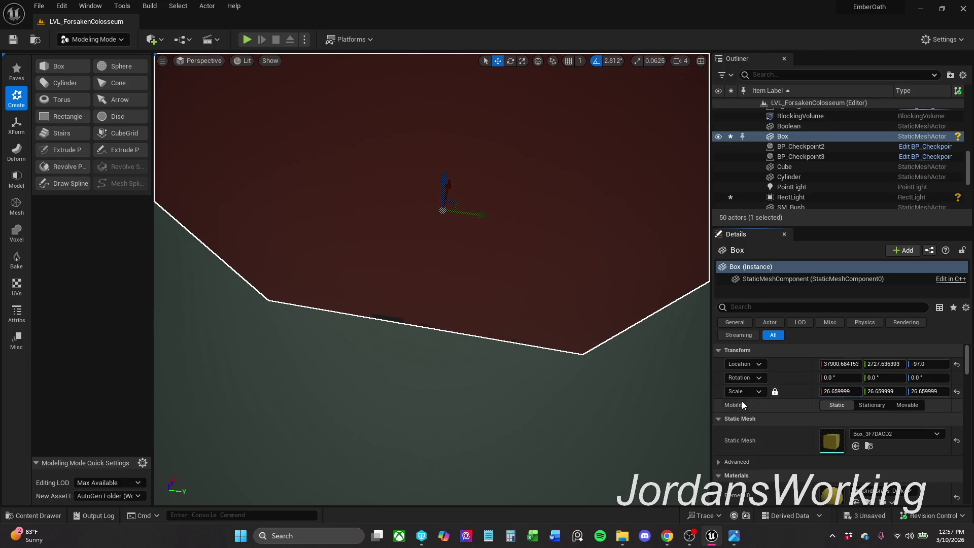
key(ctrl+z)
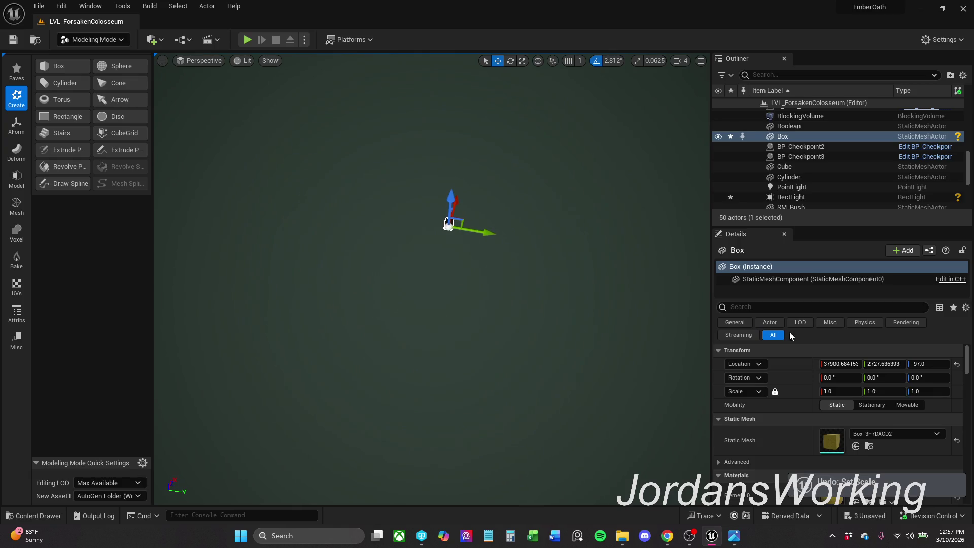
click(775, 392)
key(e)
key(r)
Step: Flatten and widen the Box to about 69.9 × 69.9 × 1, reposition it, and save the level
mouse_move(440, 240)
mouse_down()
mouse_move(474, 250)
mouse_move(495, 277)
mouse_move(556, 308)
mouse_up()
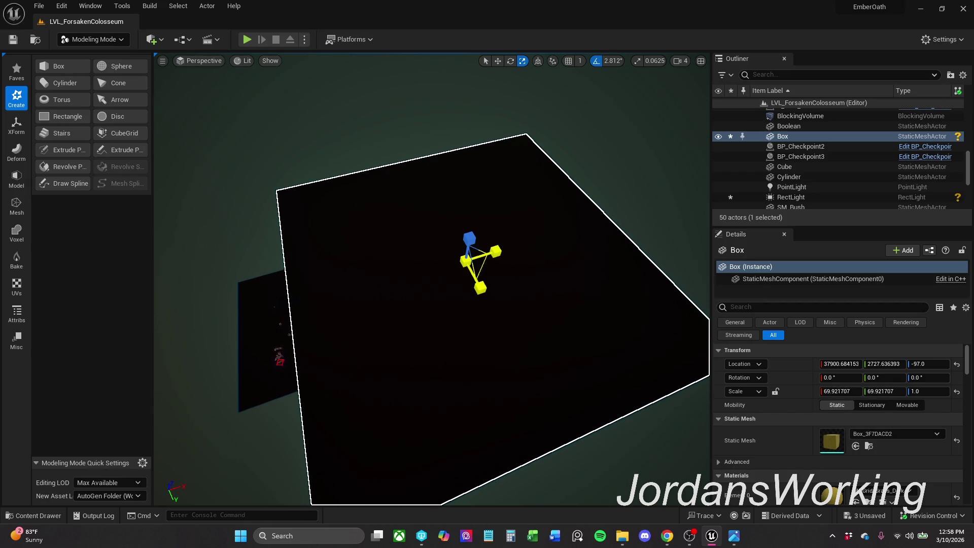
mouse_move(496, 251)
mouse_down()
mouse_move(477, 259)
mouse_move(499, 250)
mouse_move(544, 267)
mouse_up()
key(w)
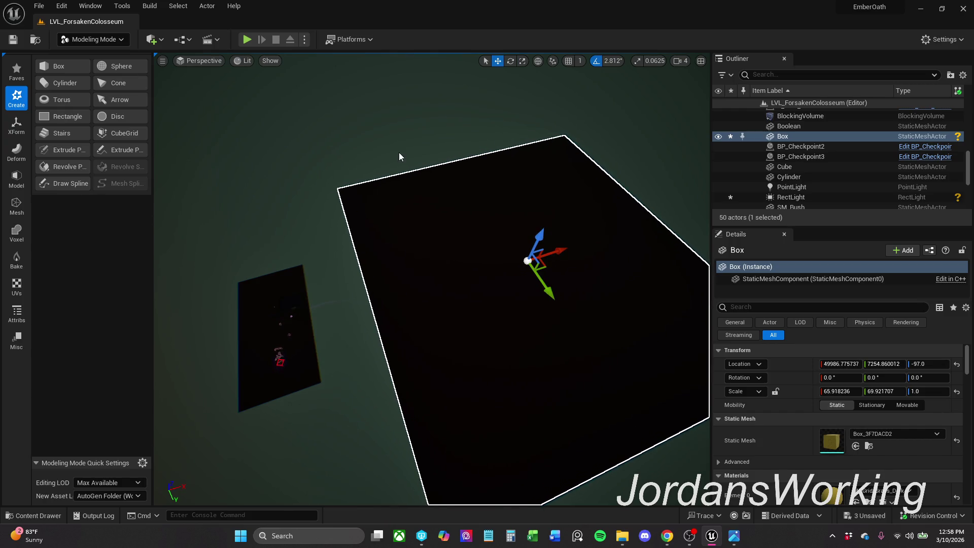
mouse_move(558, 215)
mouse_down()
mouse_move(556, 168)
mouse_move(556, 198)
mouse_move(461, 145)
mouse_up()
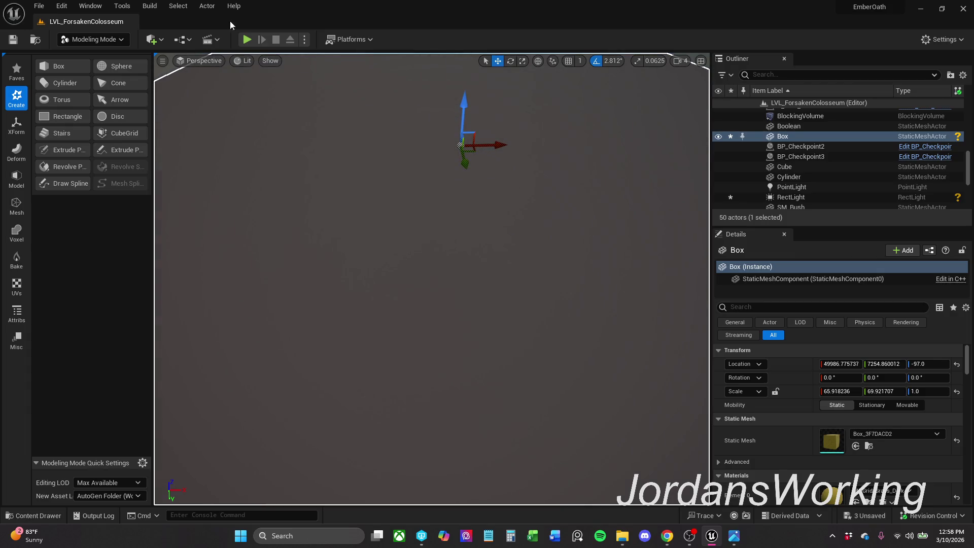
key(ctrl+s)
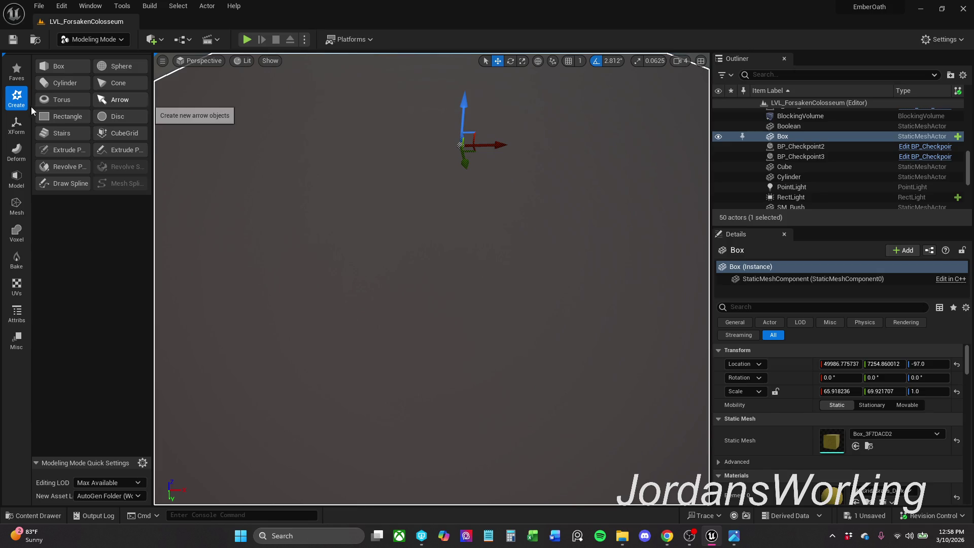
Step: Open PolyGroup Edit on the slab, pick a grid face, try Extrude and adjust the Selection Filter
click(16, 186)
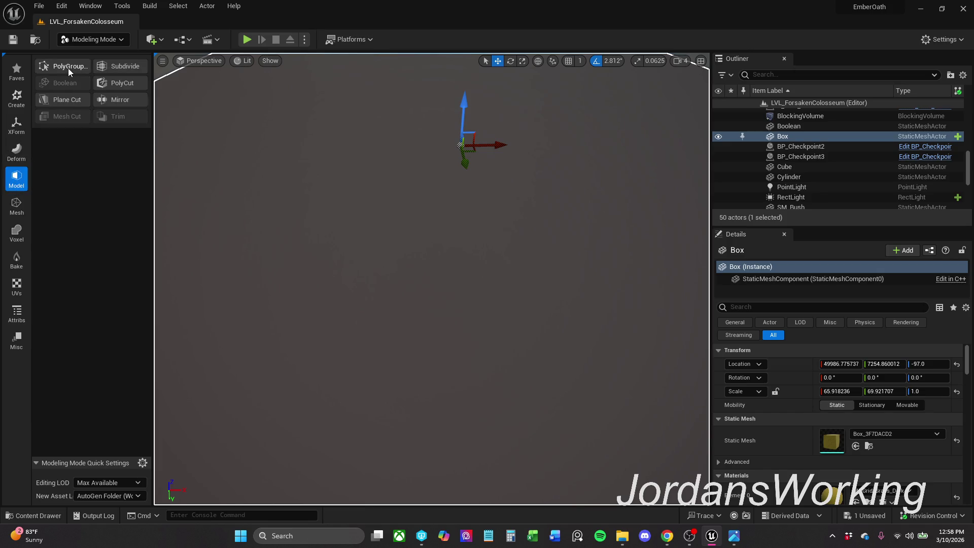
click(68, 68)
click(401, 259)
scroll(402, 259, down, 10)
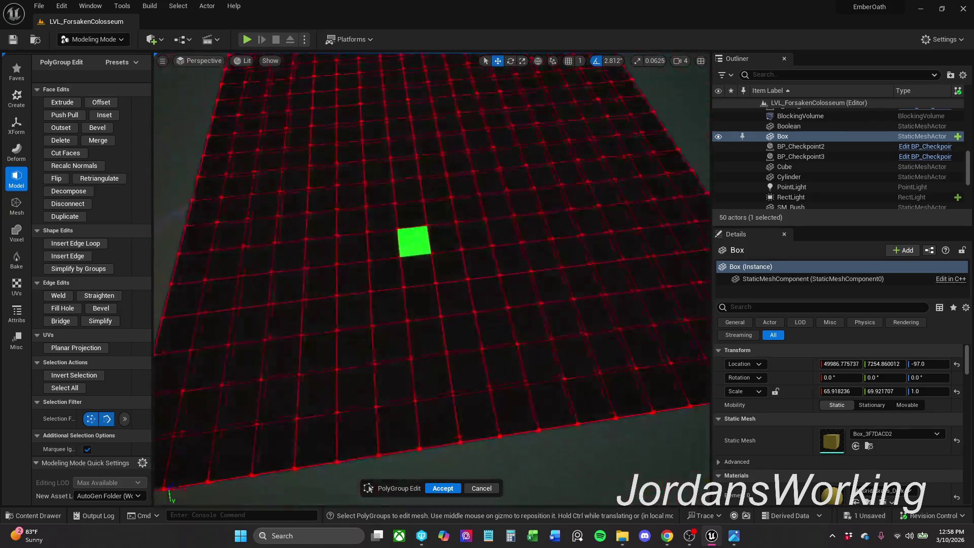
scroll(404, 259, down, 1)
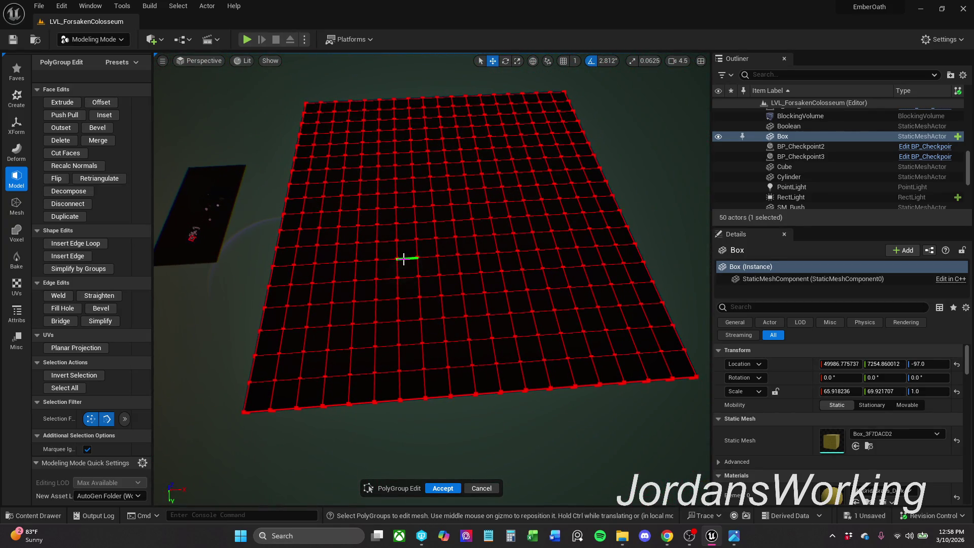
click(72, 104)
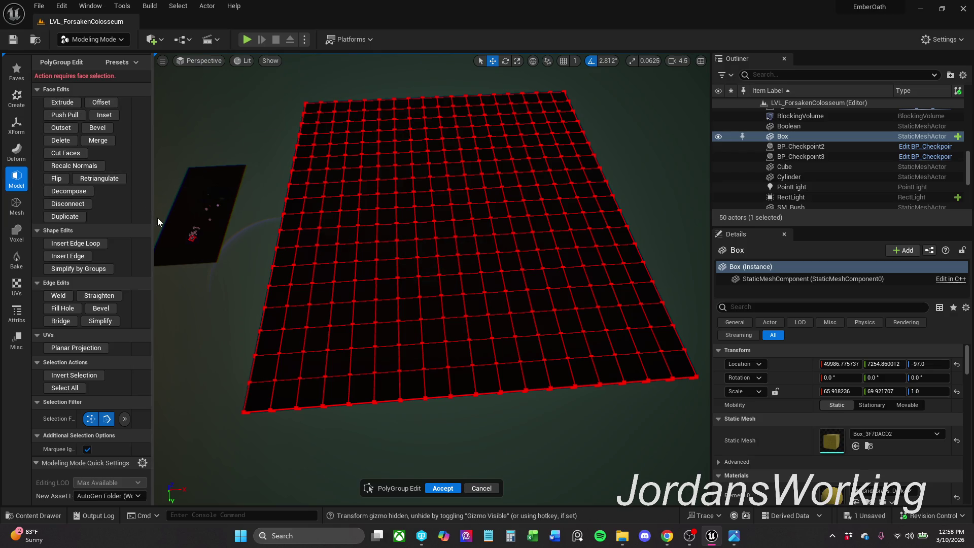
click(106, 419)
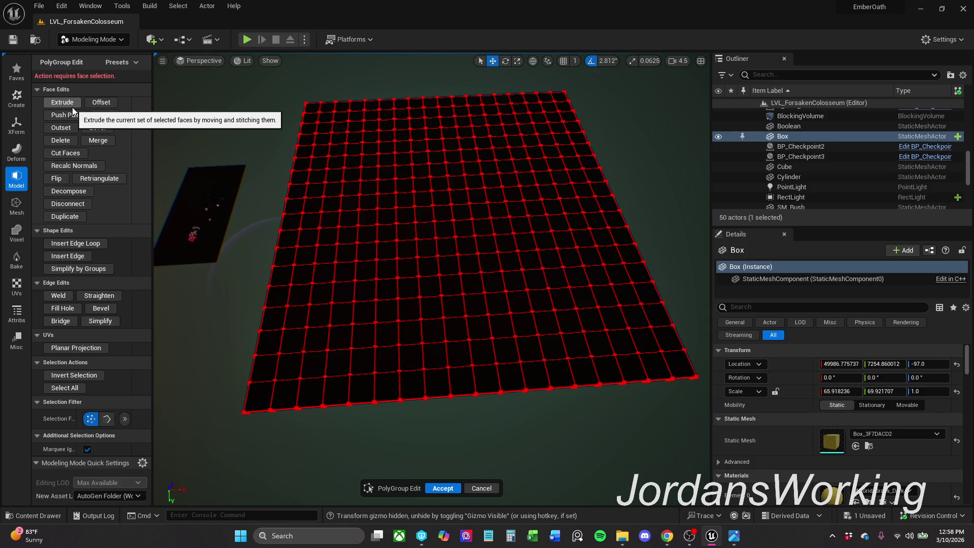
key(alt+Tab)
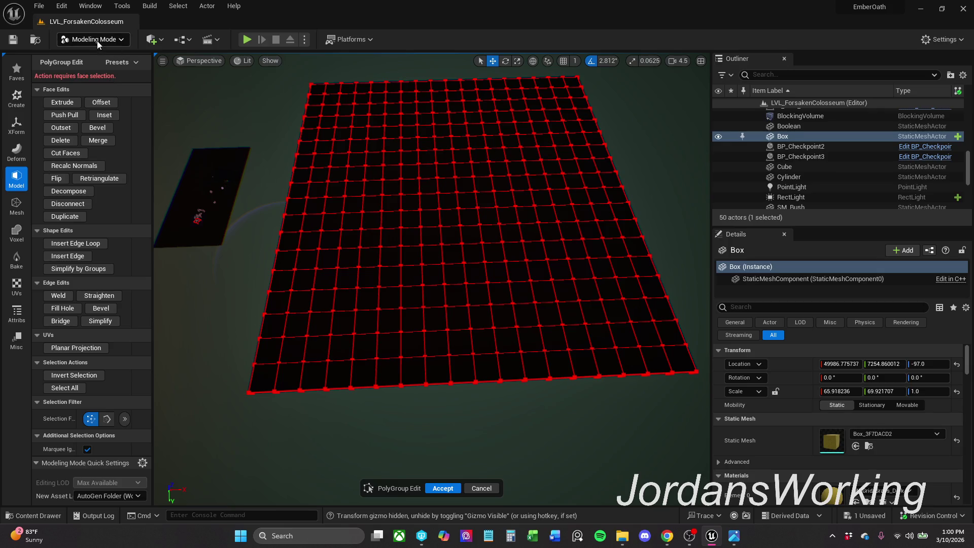
Step: Switch to Selection Mode and back to Modeling, widen the tool panel, and start Extrude Polygon
click(97, 42)
click(100, 55)
click(94, 39)
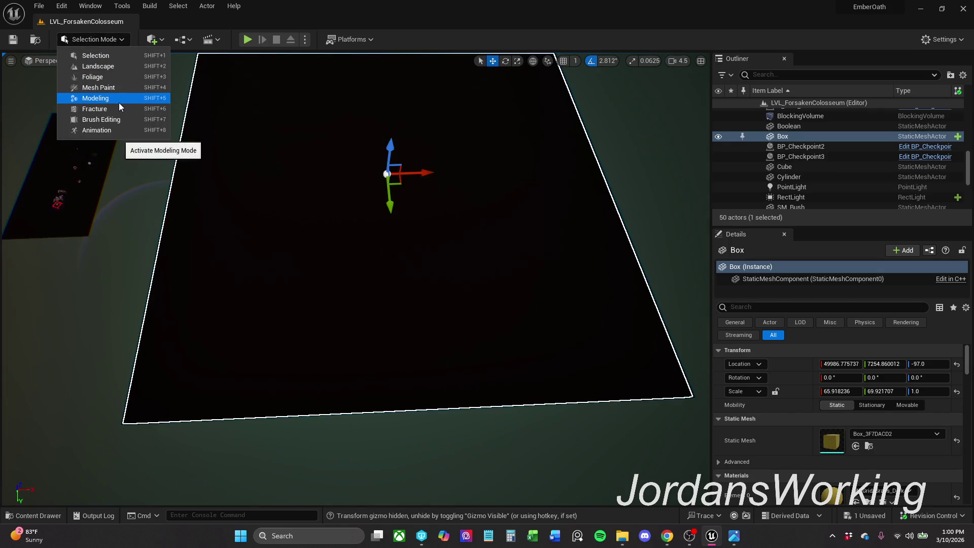
click(117, 102)
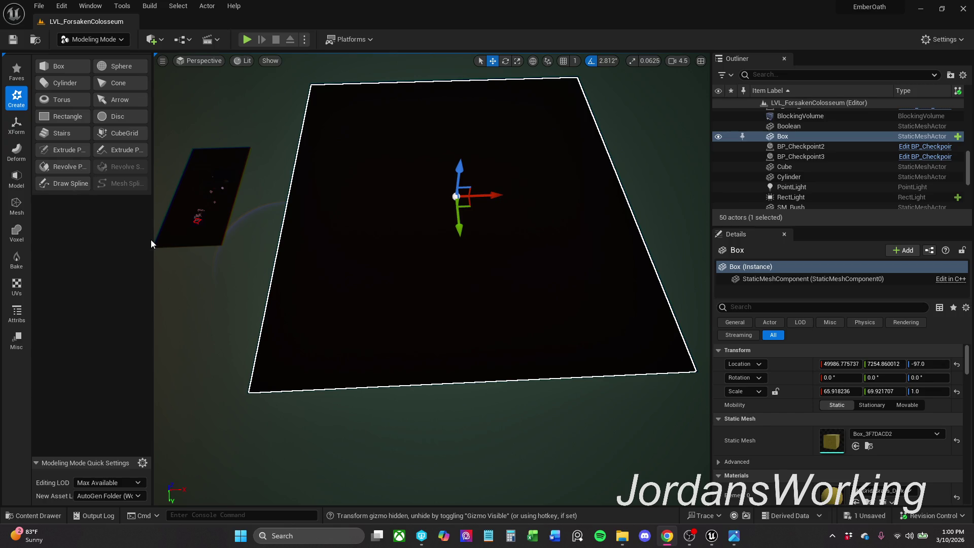
mouse_move(152, 240)
mouse_down()
mouse_move(256, 240)
mouse_move(203, 239)
mouse_up()
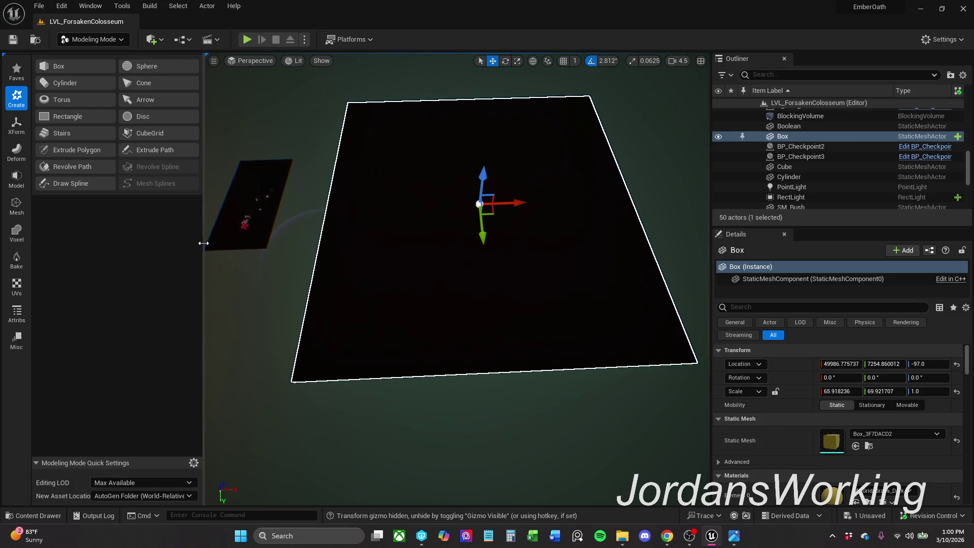
click(81, 150)
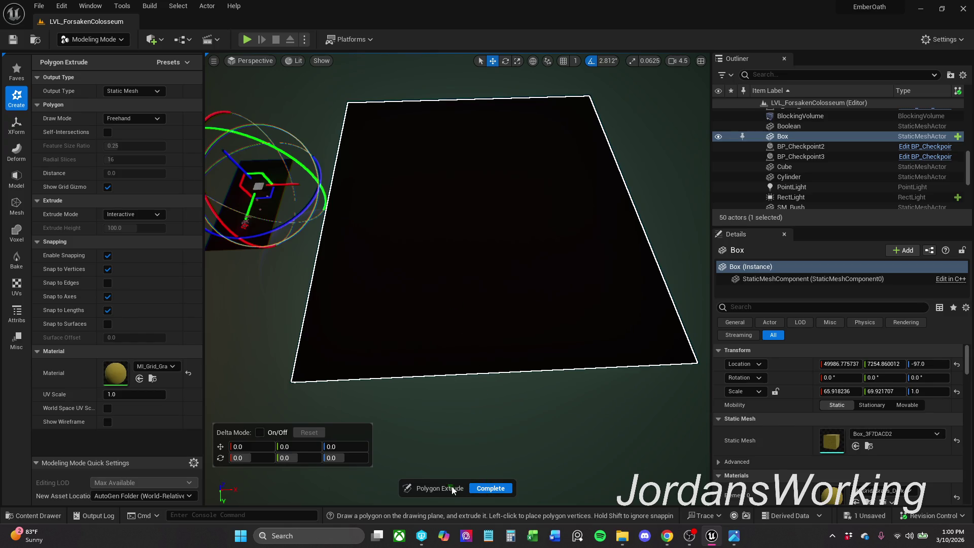
Step: Toggle to Selection Mode and back to Modeling again, then restart Extrude Polygon
click(106, 41)
click(86, 54)
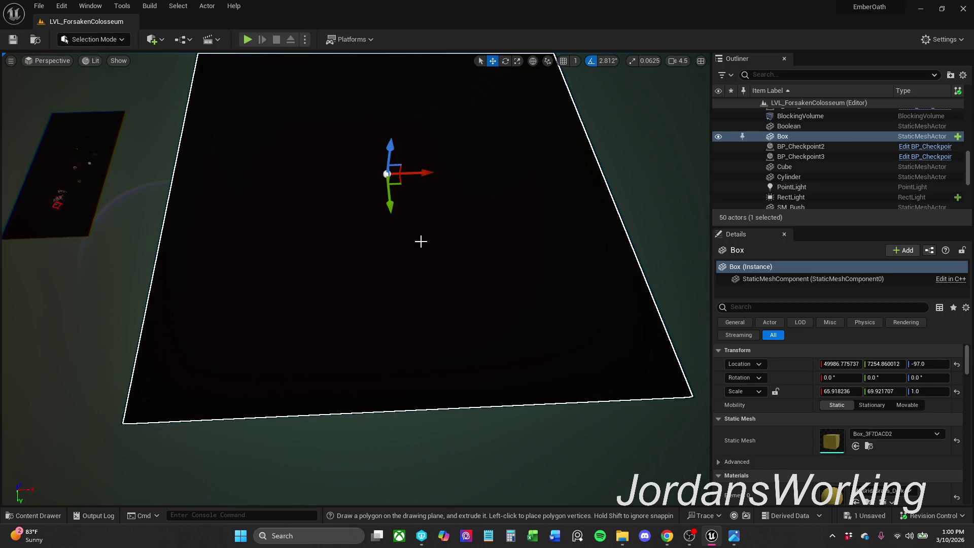
click(120, 41)
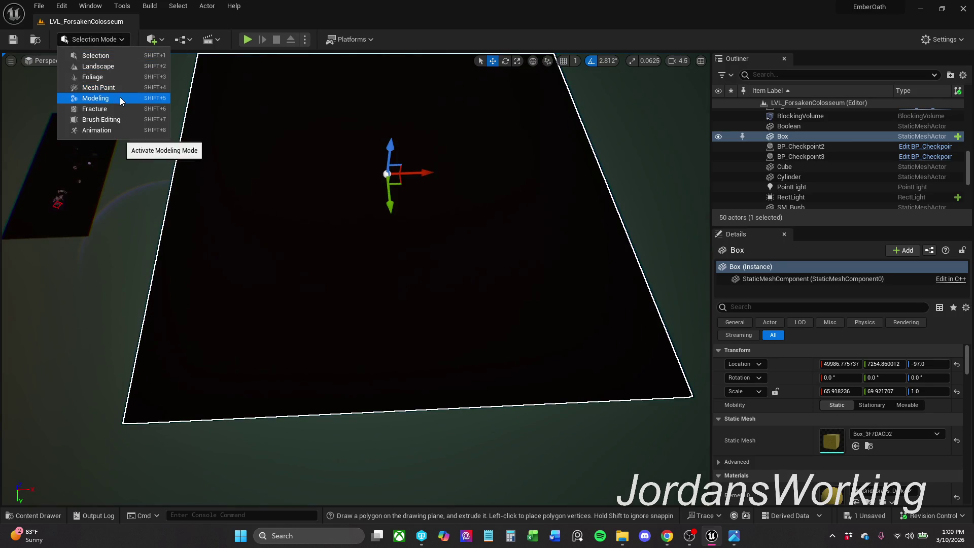
click(120, 97)
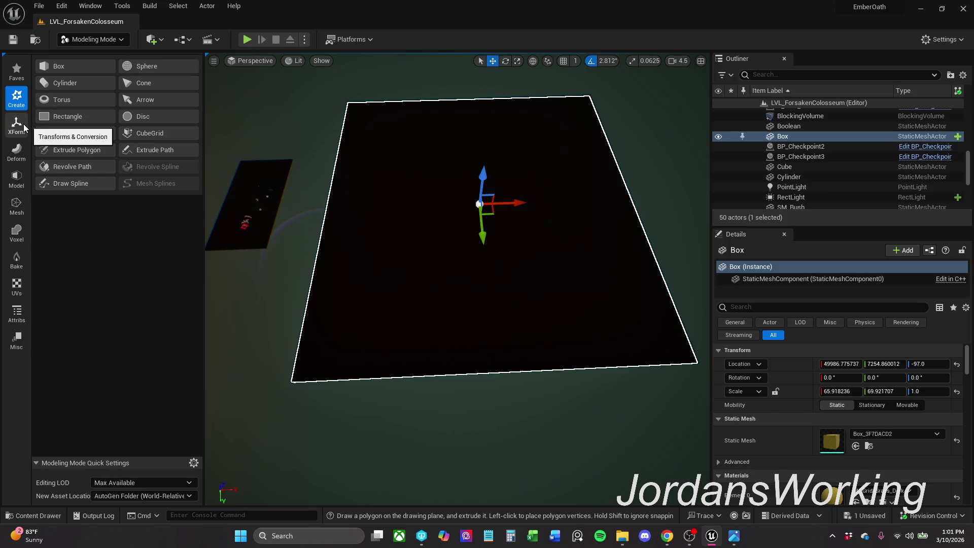
click(99, 148)
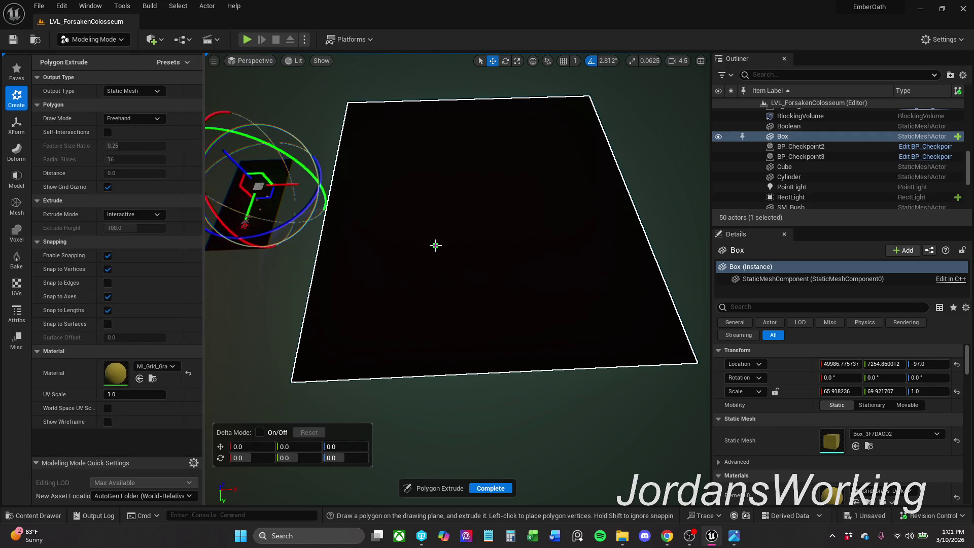
Step: Move the drawing plane onto the slab and raise it upward
mouse_move(273, 193)
mouse_down()
mouse_move(432, 232)
mouse_move(474, 252)
mouse_move(466, 265)
mouse_move(507, 261)
mouse_move(492, 239)
mouse_move(540, 203)
mouse_move(649, 284)
mouse_move(624, 244)
mouse_move(594, 257)
mouse_move(581, 237)
mouse_move(558, 244)
mouse_move(573, 228)
mouse_up()
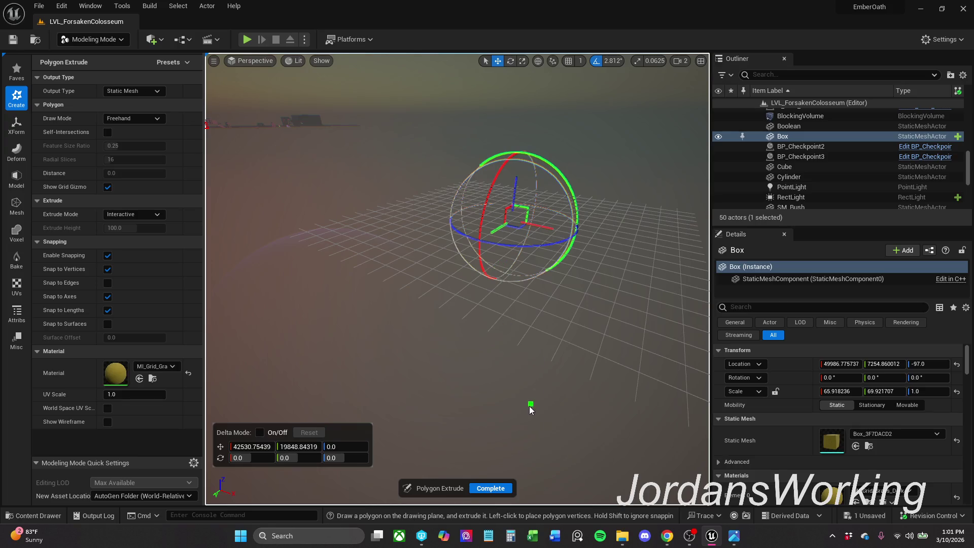
mouse_move(516, 187)
mouse_down()
mouse_move(520, 201)
mouse_move(498, 192)
mouse_move(496, 152)
mouse_move(498, 223)
mouse_move(485, 214)
mouse_move(477, 319)
mouse_move(470, 167)
mouse_move(522, 235)
mouse_move(482, 258)
mouse_move(462, 238)
mouse_up()
scroll(490, 190, down, 5)
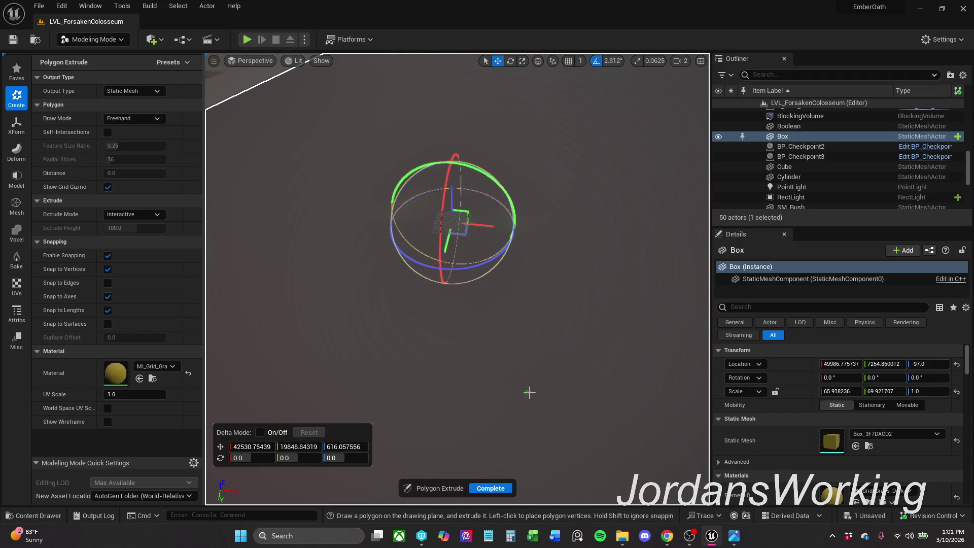
mouse_move(523, 307)
mouse_down()
mouse_move(555, 359)
mouse_move(513, 359)
mouse_move(463, 235)
mouse_move(492, 212)
mouse_move(509, 303)
mouse_up()
Step: Draw and close an eight-corner outline, set its extrude height, and complete the Extrude mesh
click(456, 304)
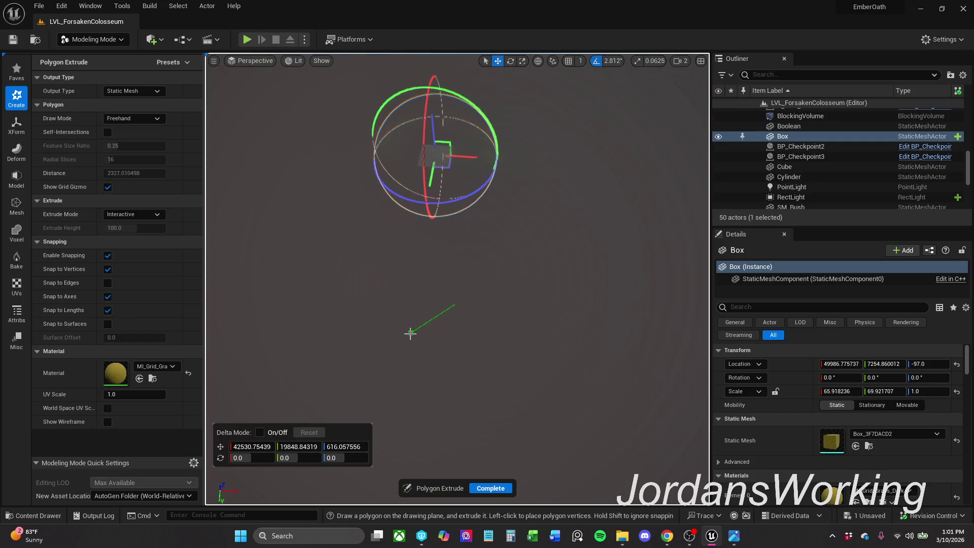
click(409, 335)
click(619, 403)
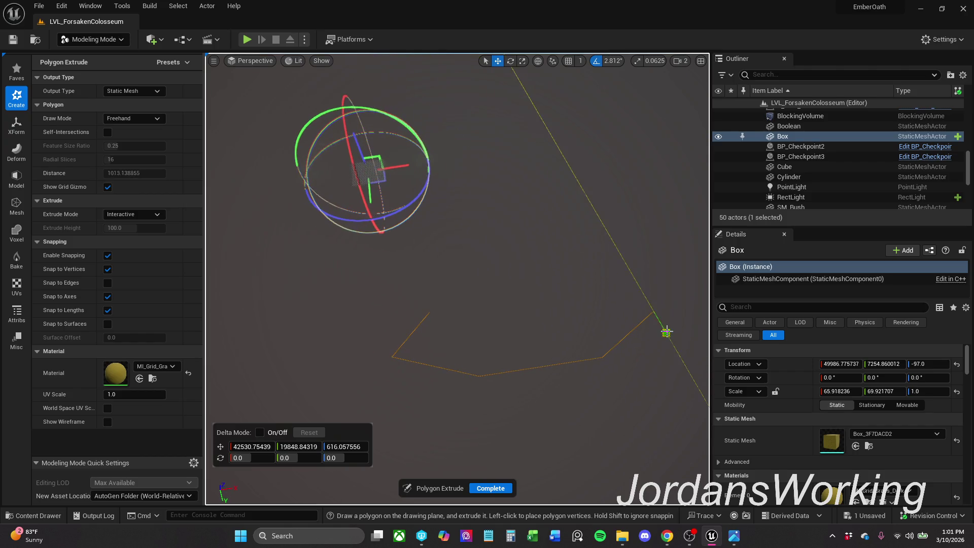
click(631, 253)
click(471, 274)
click(524, 303)
click(490, 311)
click(429, 312)
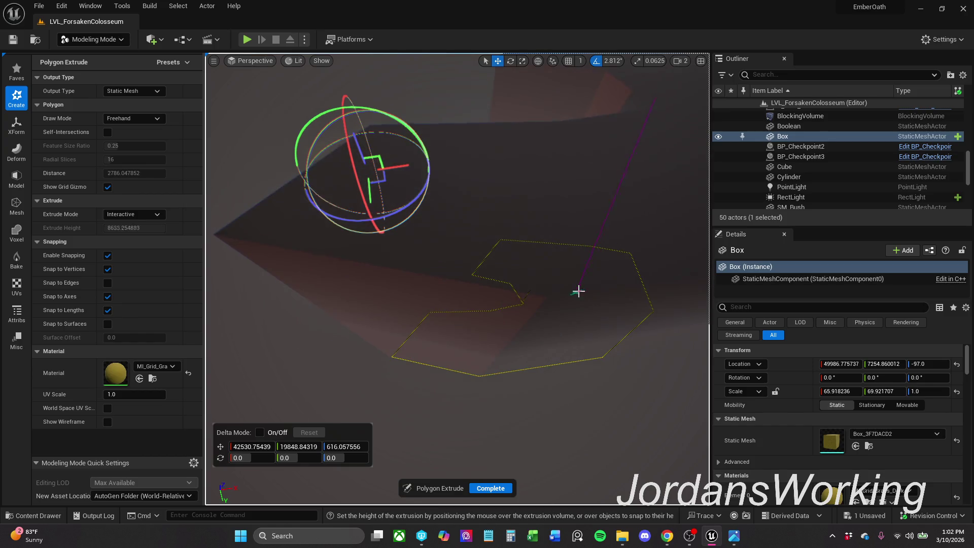
key(Page_Up)
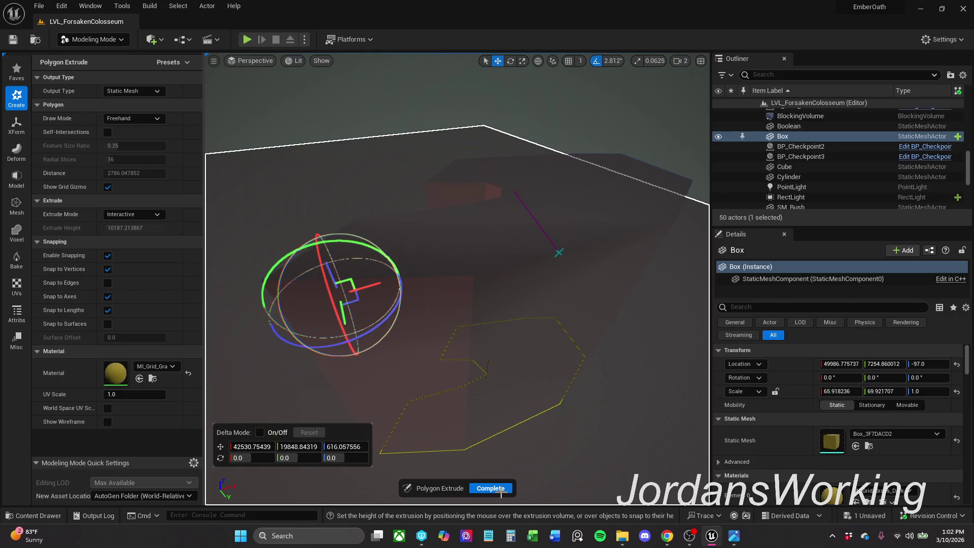
click(509, 422)
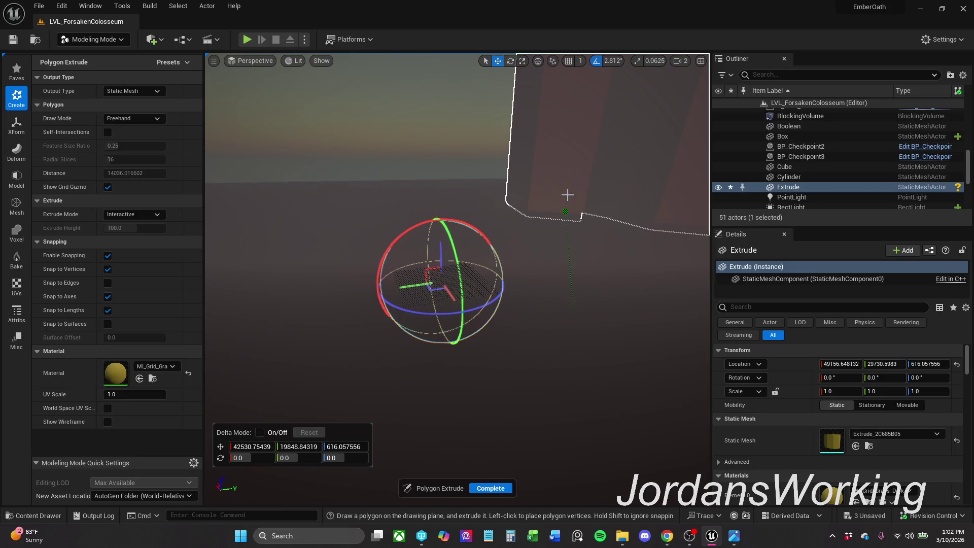
click(504, 490)
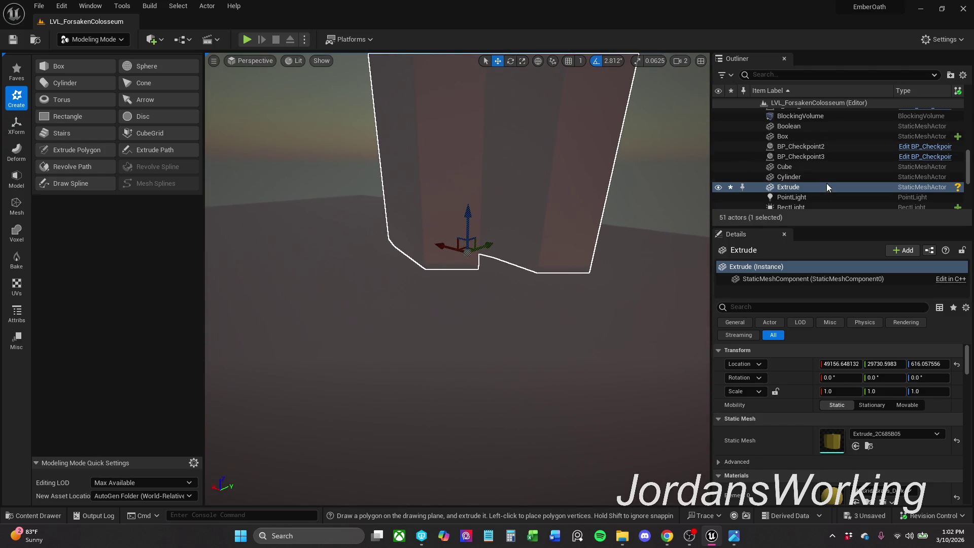
Step: Select and delete the Extrude mesh, bringing the level back to 50 actors
click(826, 178)
click(826, 188)
key(Delete)
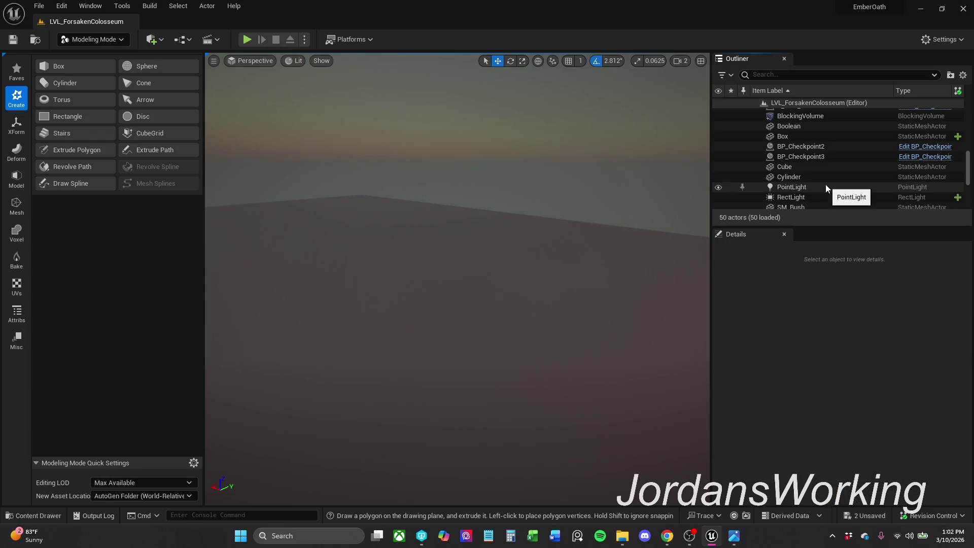
scroll(457, 279, up, 3)
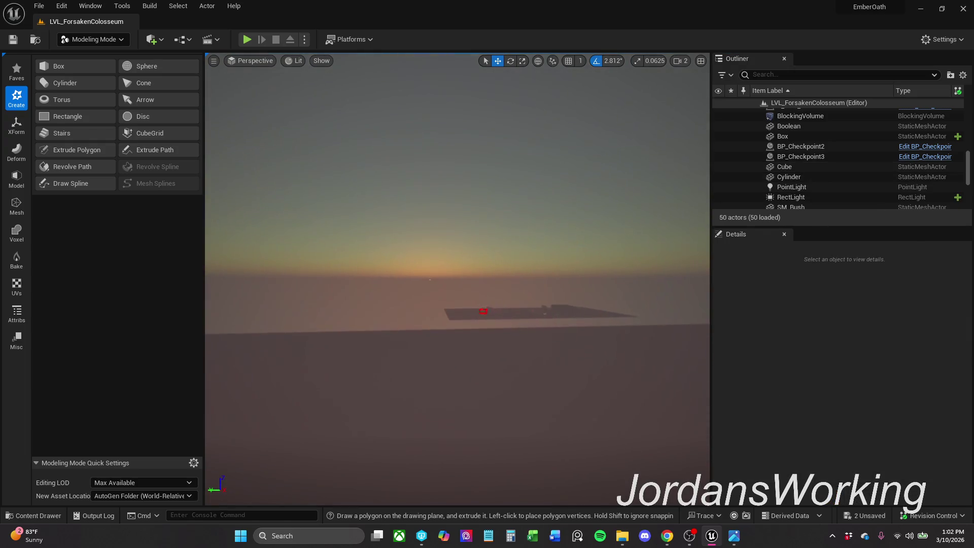
scroll(549, 300, up, 5)
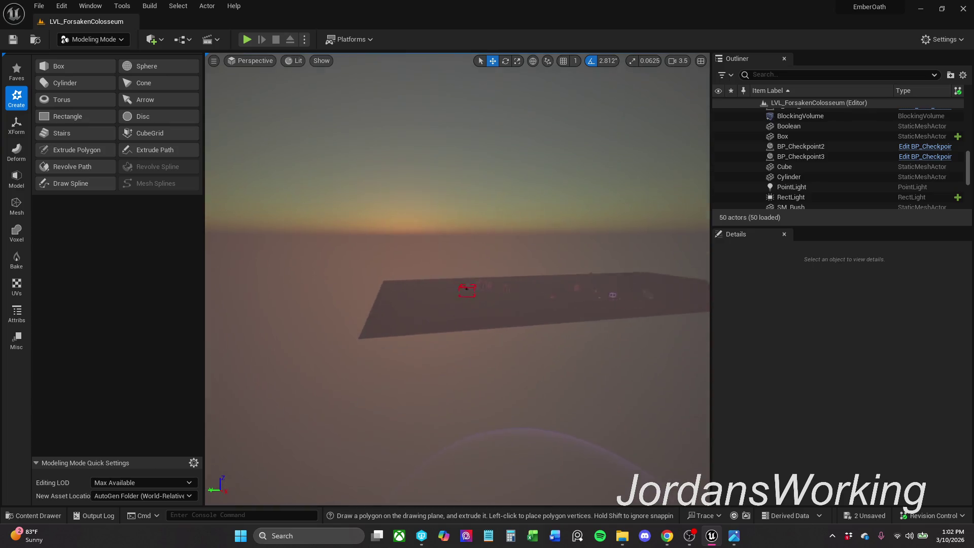
scroll(538, 318, up, 5)
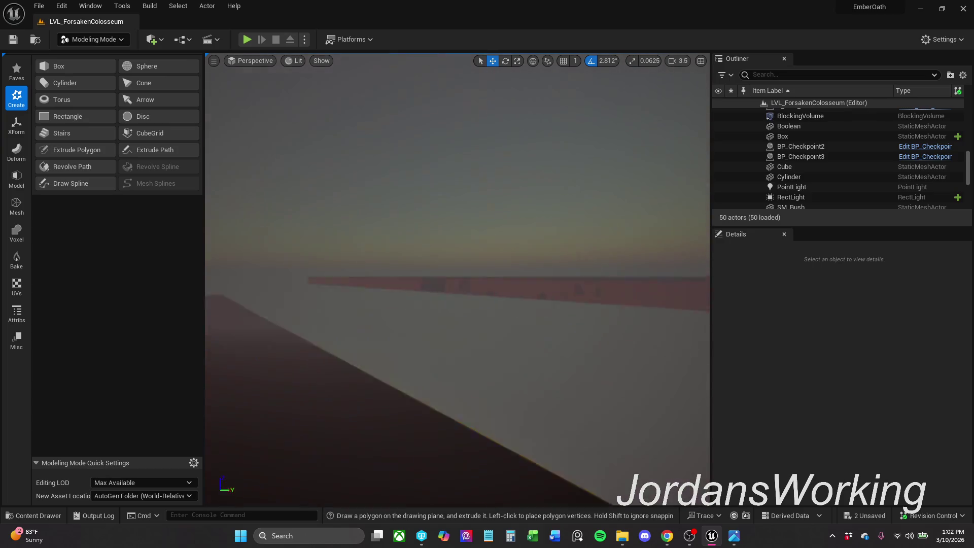
scroll(457, 279, up, 5)
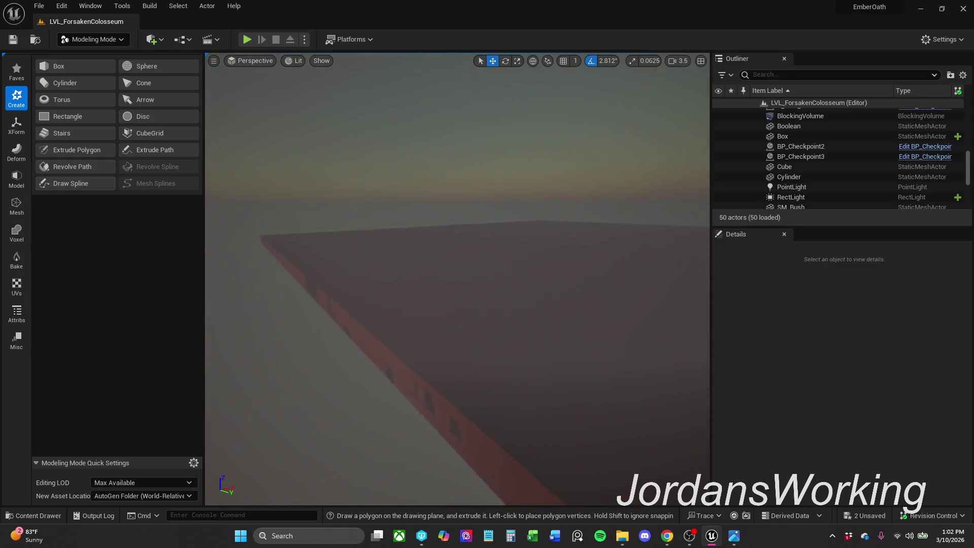
scroll(456, 279, down, 4)
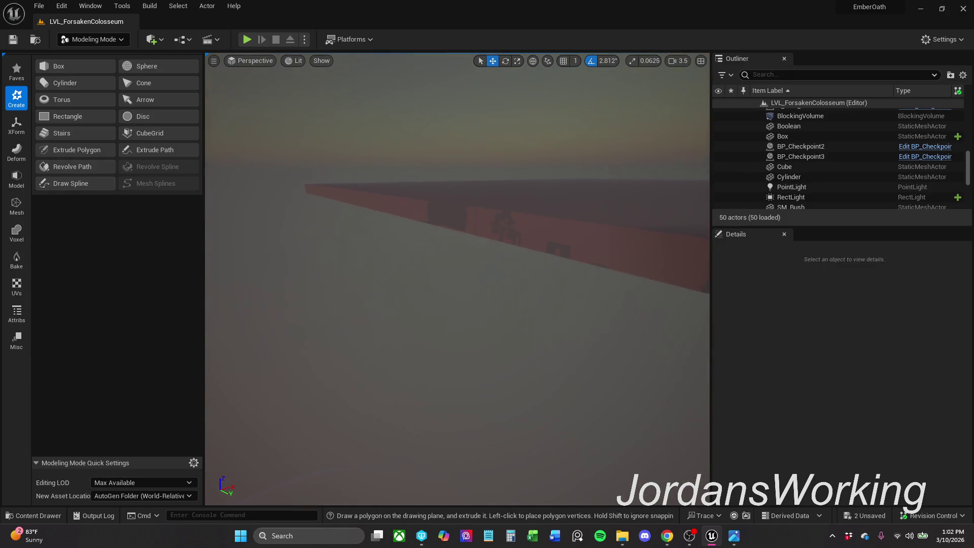
scroll(457, 279, up, 5)
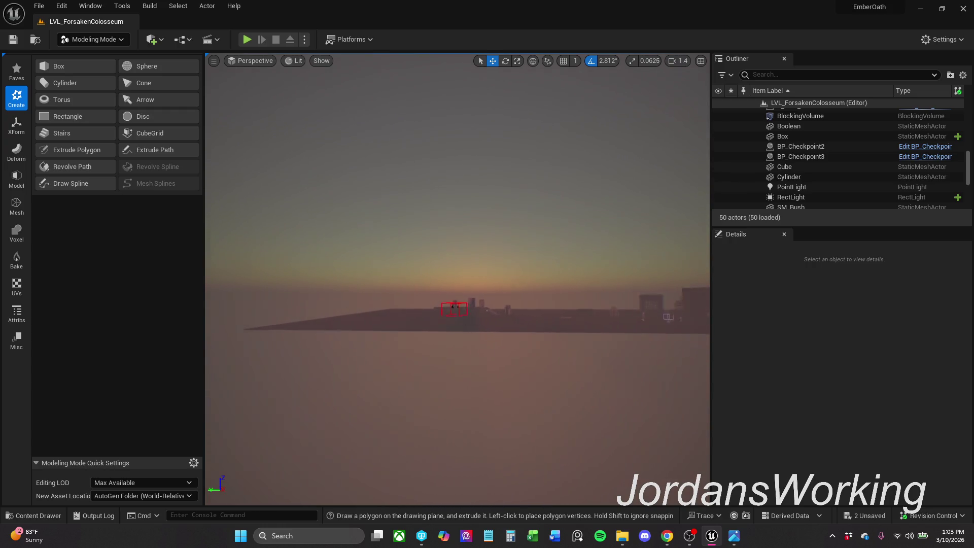
scroll(456, 279, up, 2)
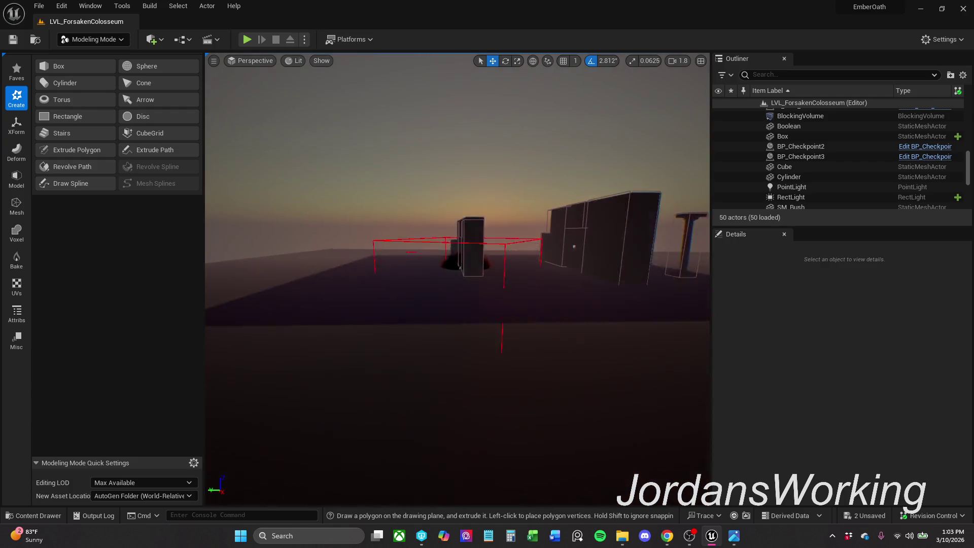
scroll(457, 279, down, 3)
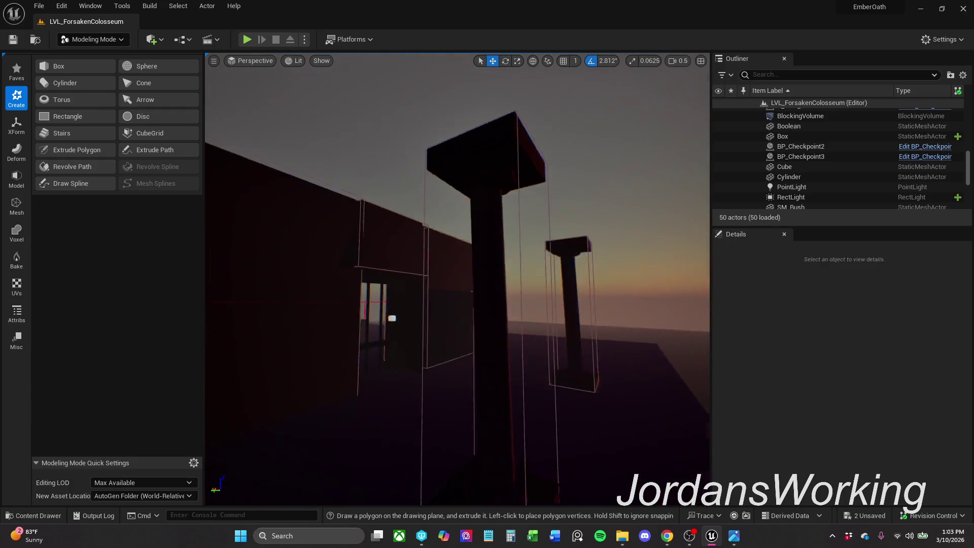
scroll(457, 279, up, 1)
Step: Fly around the small pillar, stairs, red column and wall to inspect them
drag(456, 279, 401, 278)
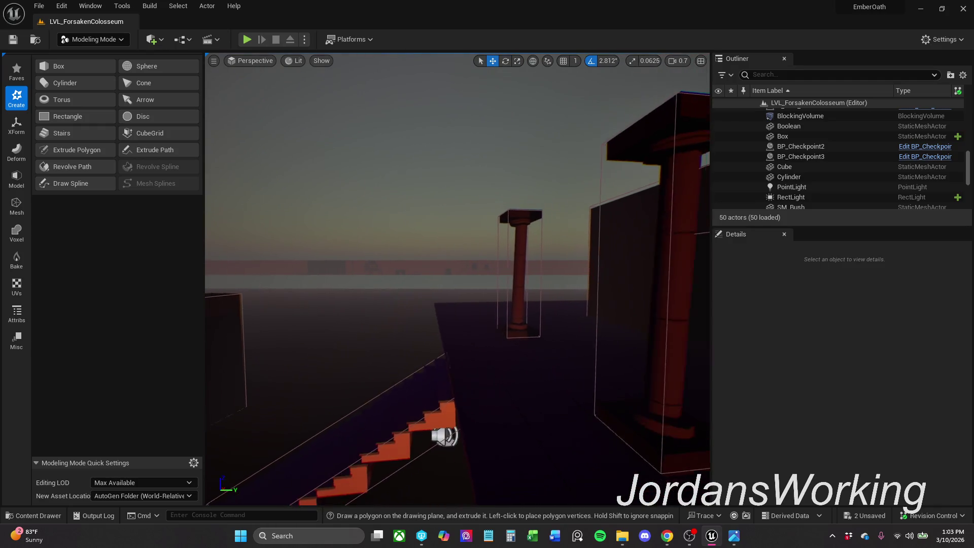
key(w)
key(w)
key(s)
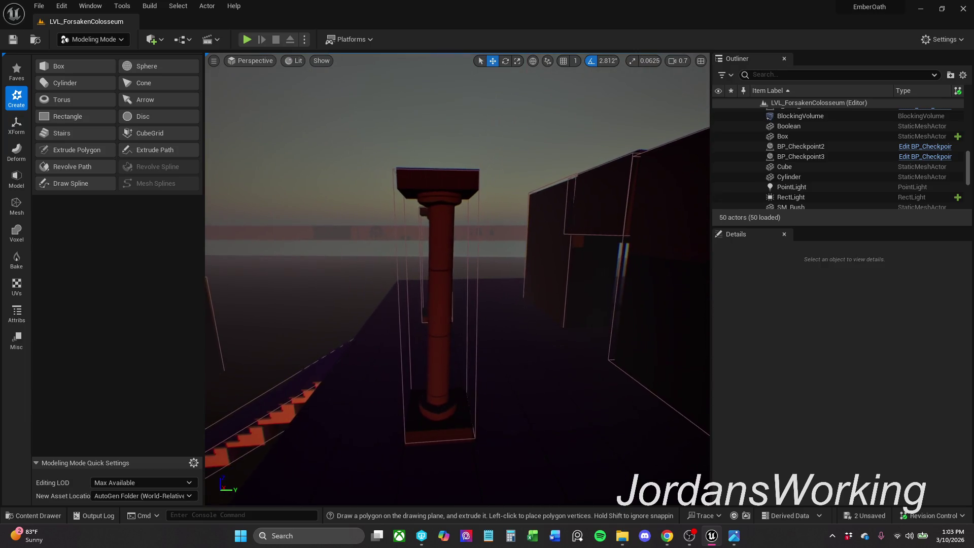
key(d)
key(a)
key(w)
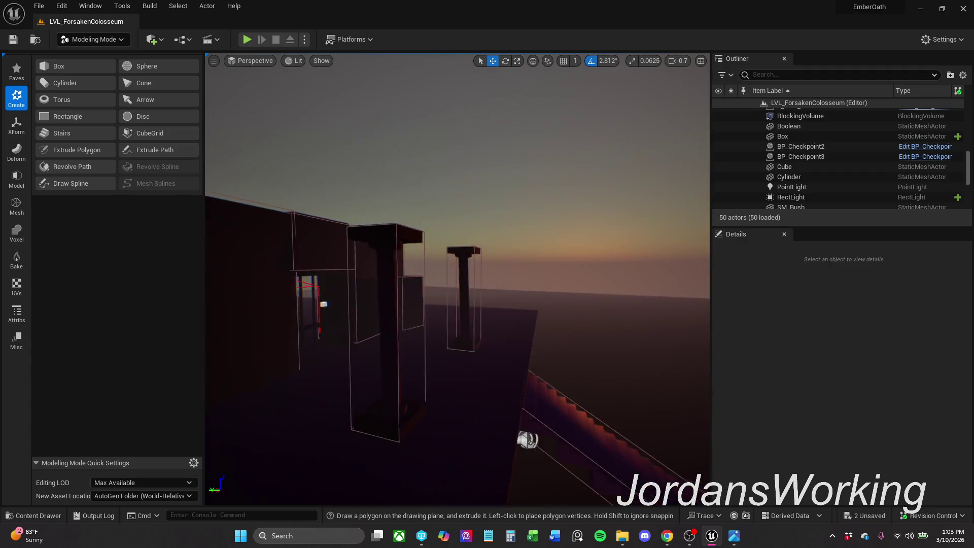
key(s)
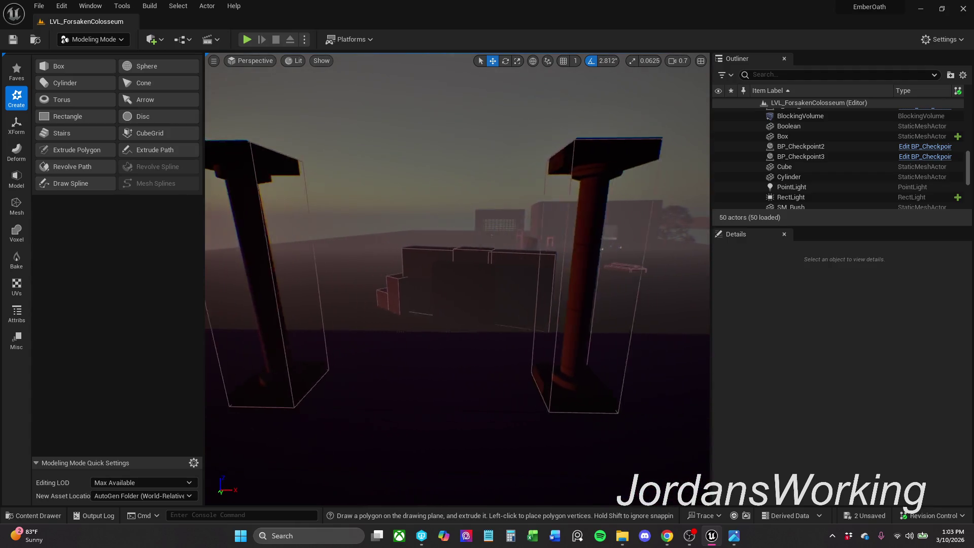
Step: Select the A_Interact_Door_Platform actor and its pillar component
click(428, 140)
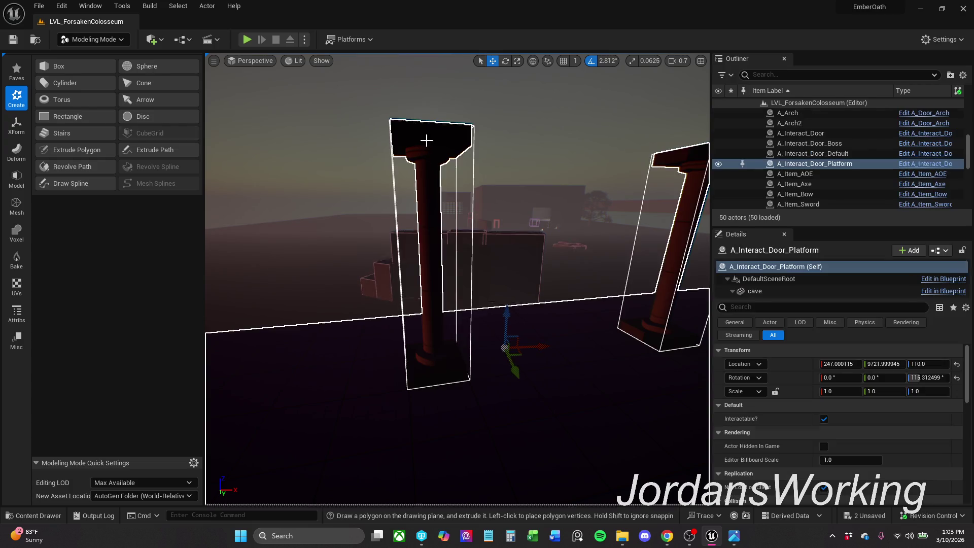
mouse_move(399, 162)
mouse_down()
mouse_move(425, 163)
mouse_move(415, 156)
mouse_up()
click(426, 163)
click(415, 156)
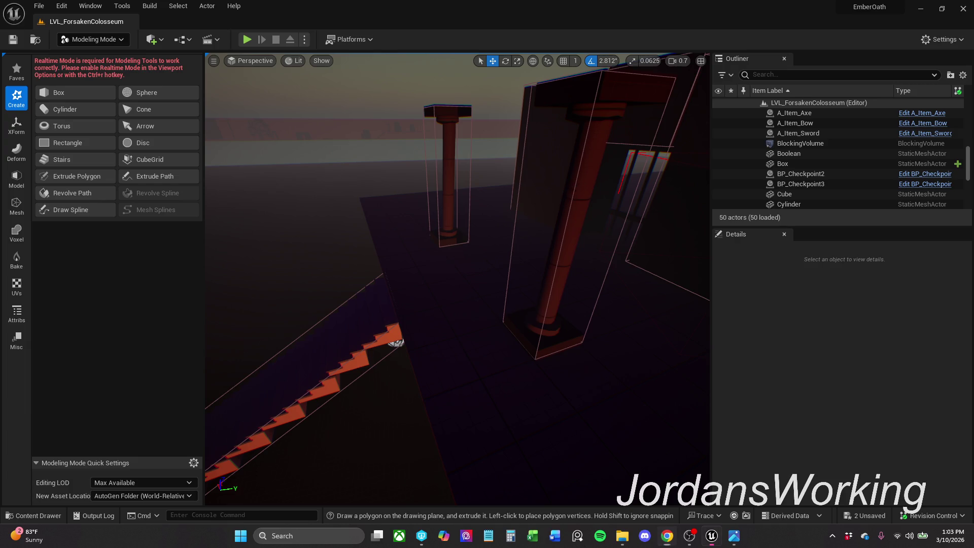
click(575, 189)
click(572, 210)
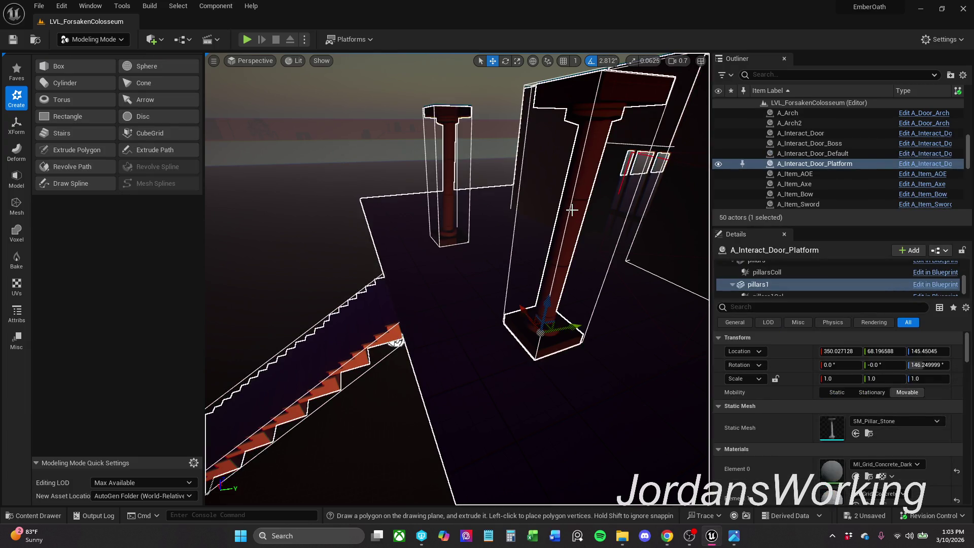
Step: Fly to the red wall, clear the selection, and look down at the dark floor edge
drag(289, 169, 284, 153)
scroll(457, 279, up, 4)
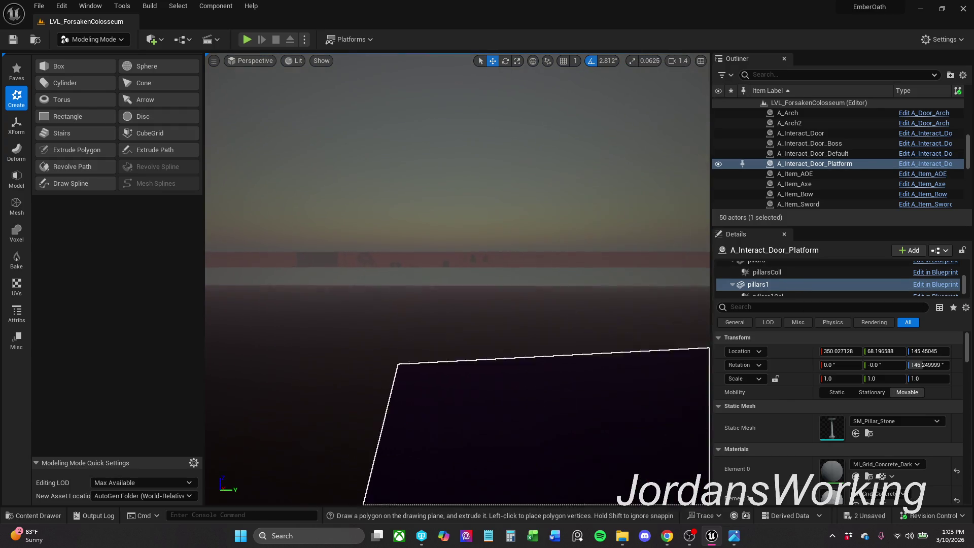
key(w)
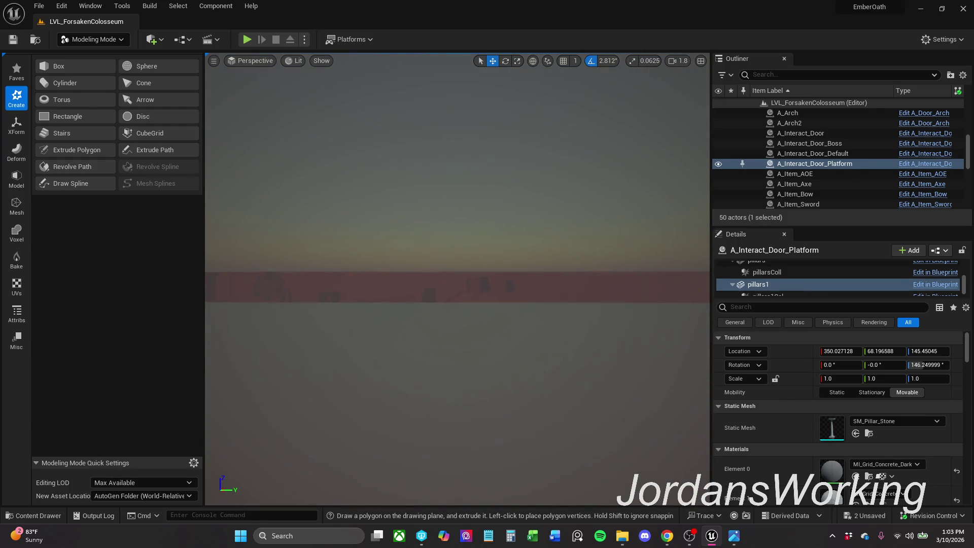
scroll(315, 171, up, 1)
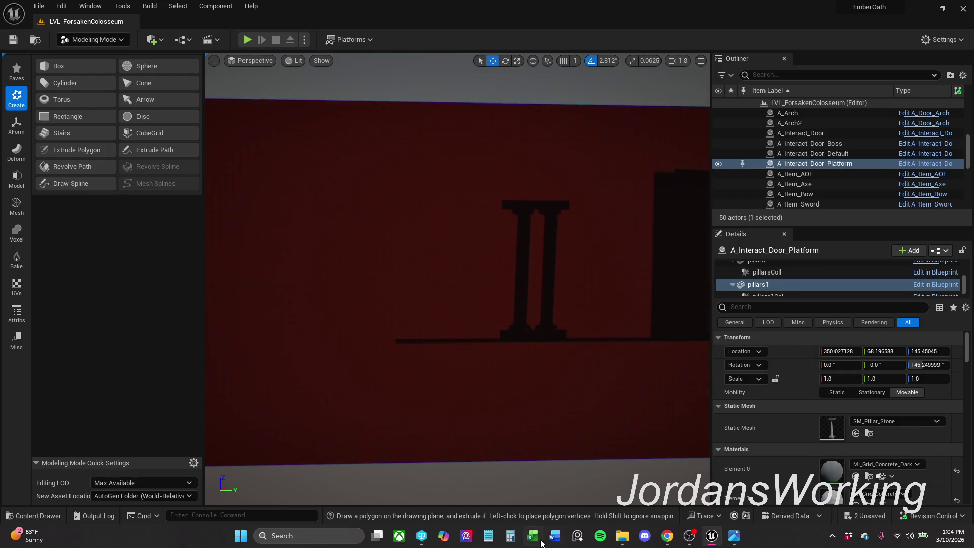
key(Escape)
mouse_move(499, 318)
mouse_down()
mouse_move(499, 307)
mouse_move(513, 346)
mouse_move(415, 241)
mouse_up()
mouse_move(615, 364)
mouse_down()
mouse_move(606, 334)
mouse_move(601, 371)
mouse_move(584, 353)
mouse_up()
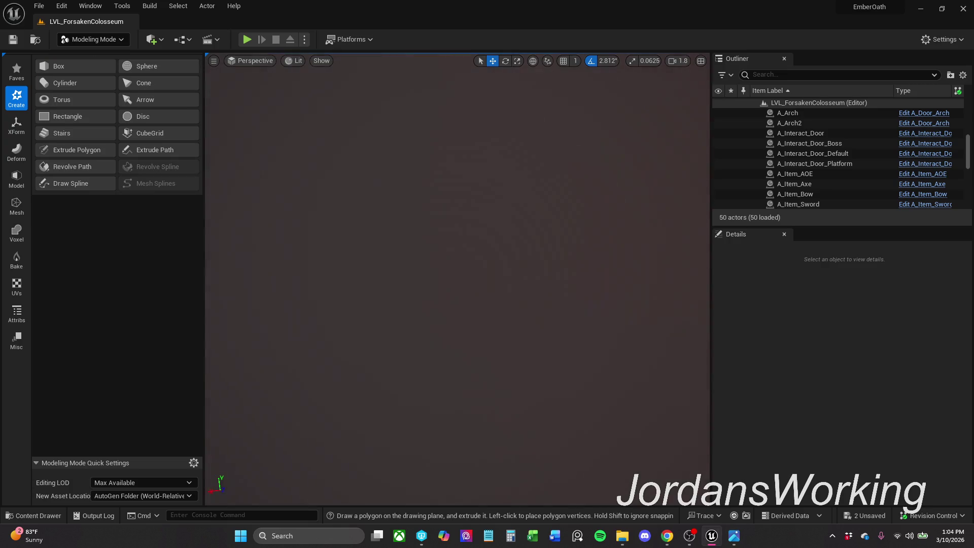
scroll(338, 282, up, 3)
mouse_move(457, 279)
mouse_down()
mouse_move(436, 244)
mouse_move(426, 264)
mouse_move(446, 274)
mouse_move(426, 277)
mouse_up()
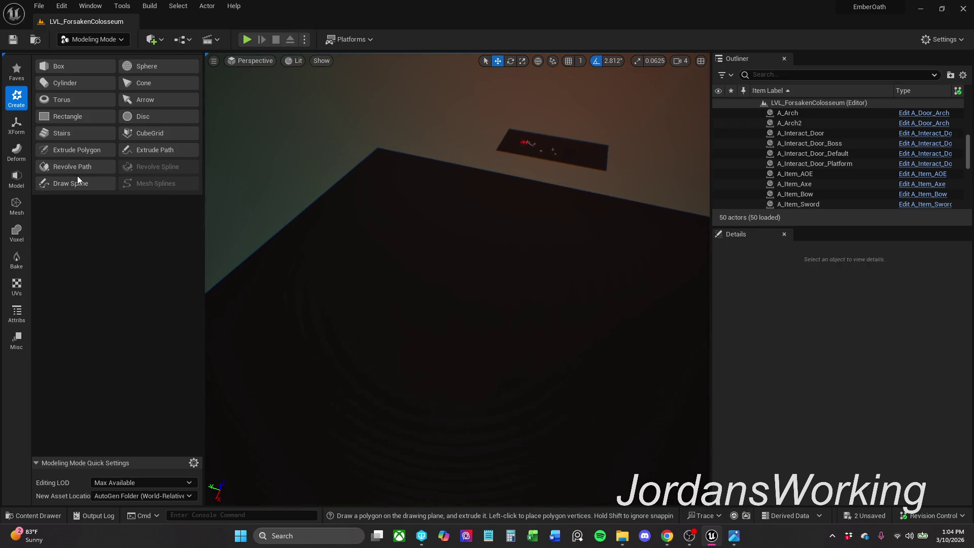
Step: Start Extrude Polygon with a slightly tilted plane on the floor, Interactive mode, and place the first vertex
click(86, 151)
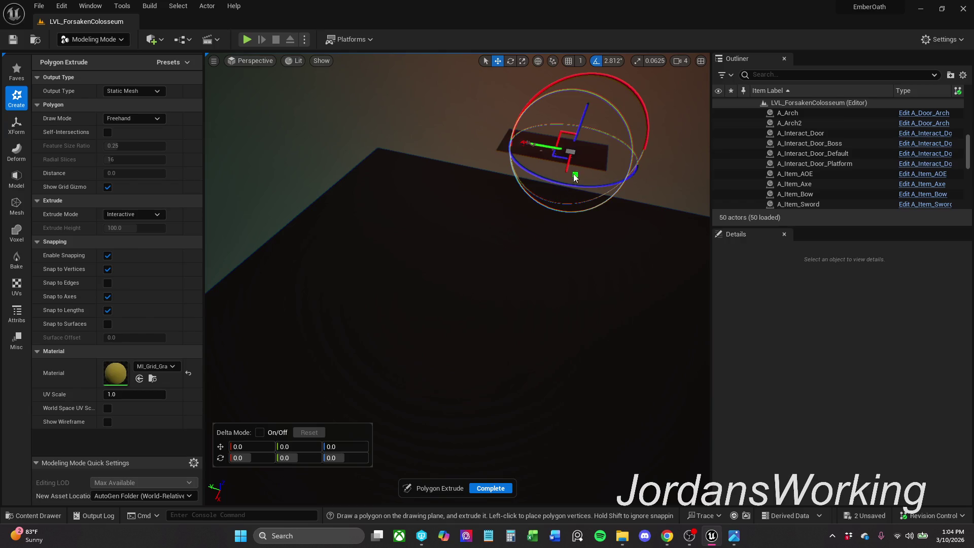
mouse_move(569, 169)
mouse_down()
mouse_move(526, 269)
mouse_move(506, 393)
mouse_up()
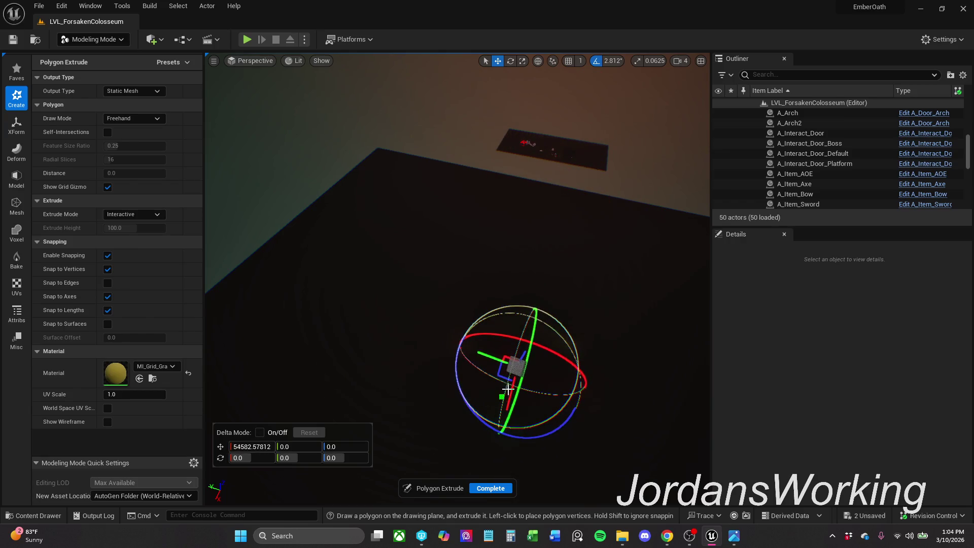
drag(521, 349, 530, 344)
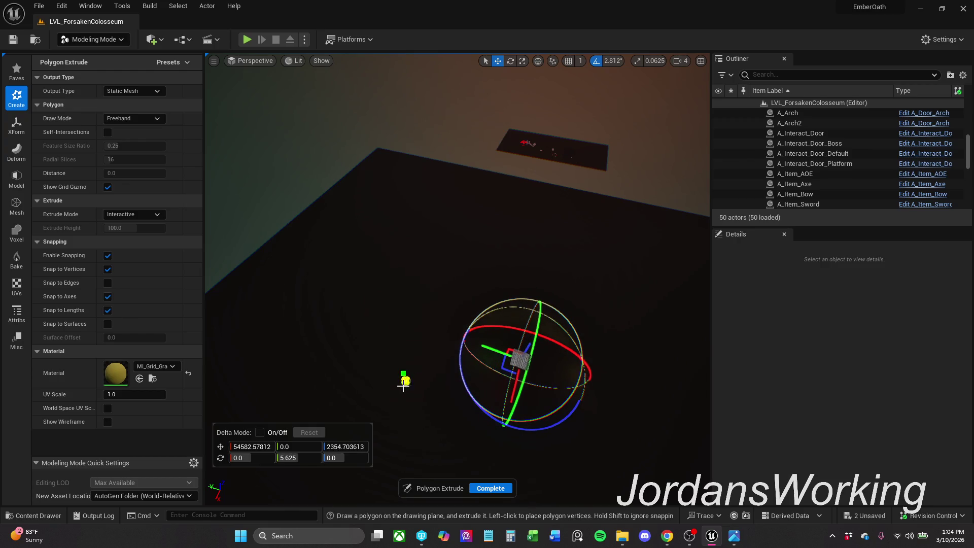
drag(390, 386, 379, 376)
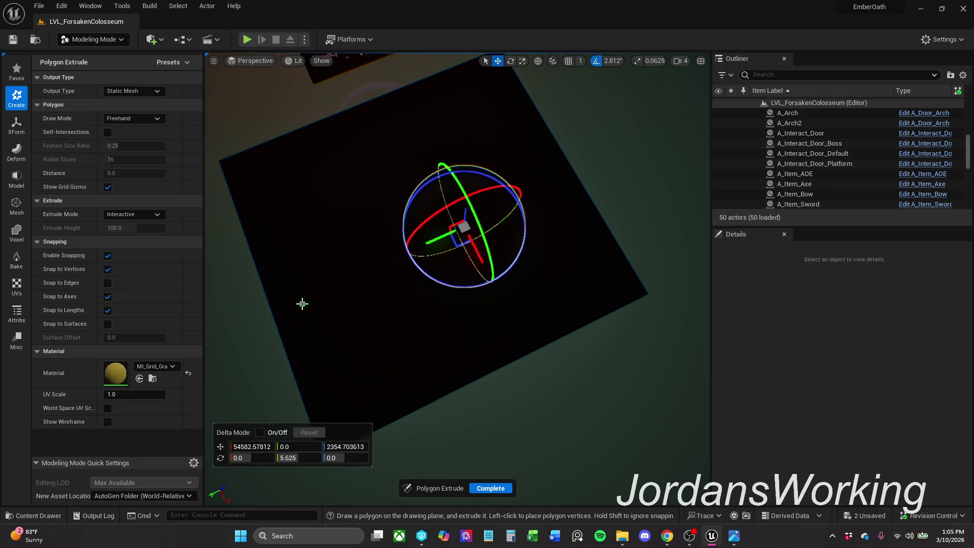
click(162, 214)
click(120, 244)
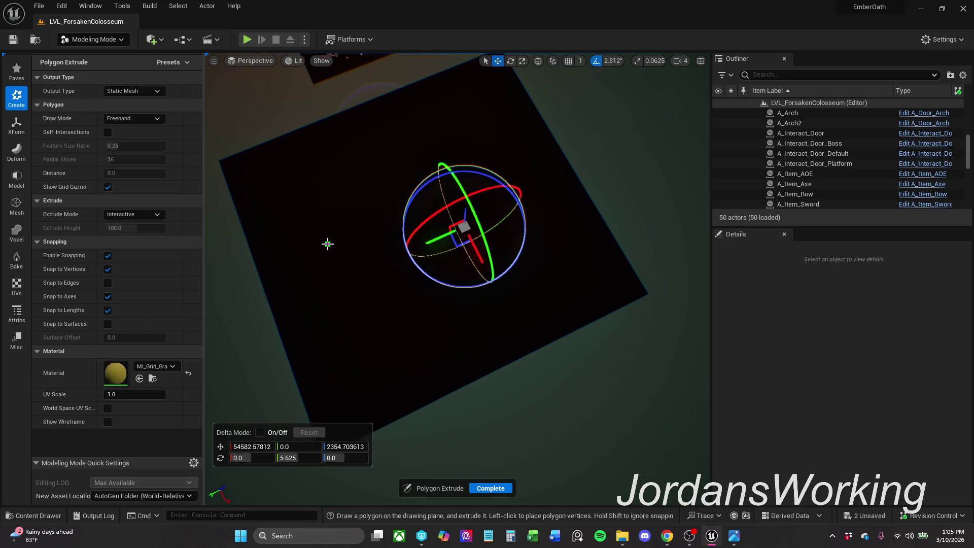
click(328, 245)
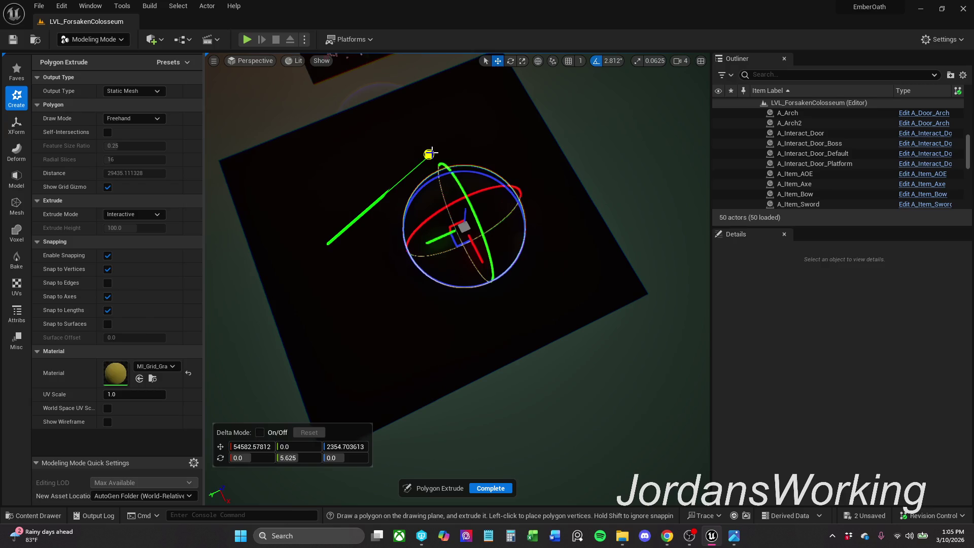
Step: Place the remaining freehand corners and close the polygon at its starting corner
click(429, 154)
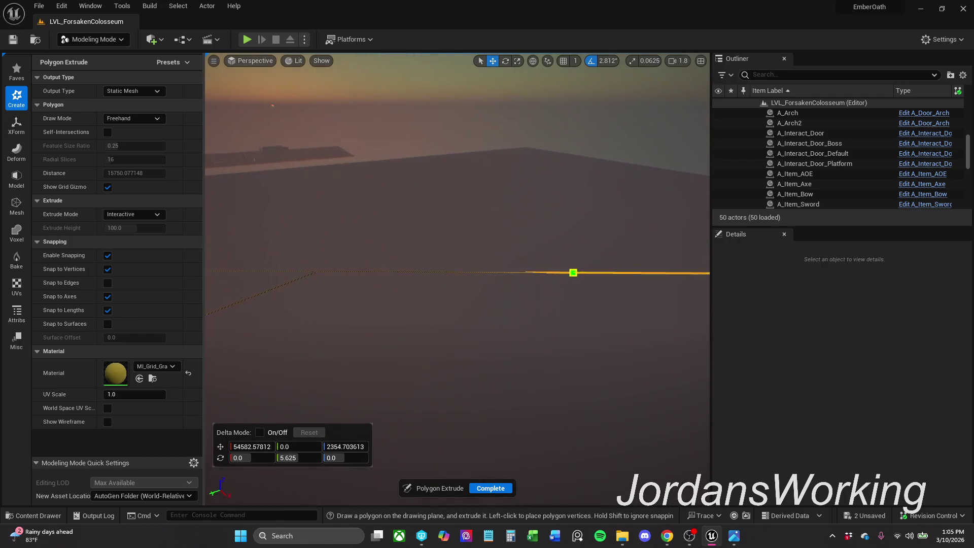
click(502, 359)
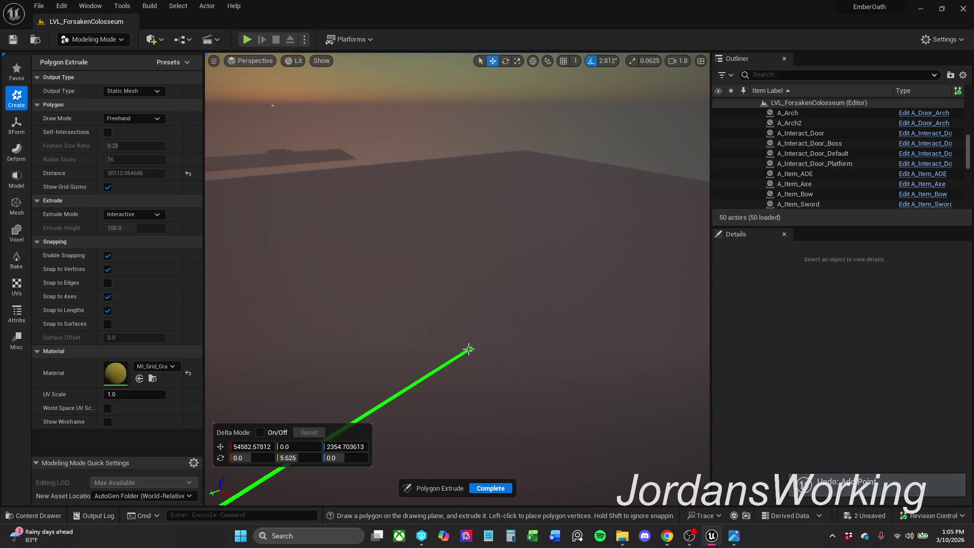
scroll(456, 279, up, 2)
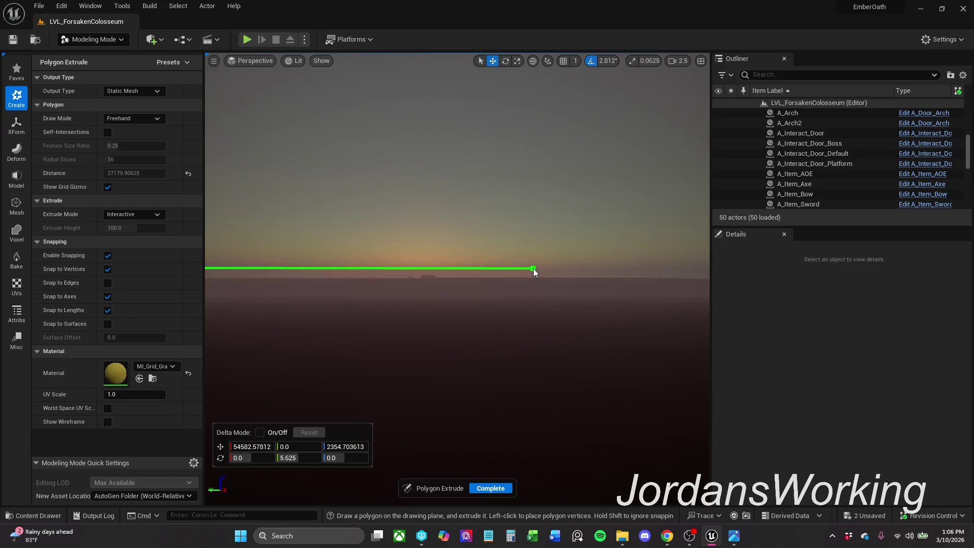
click(519, 268)
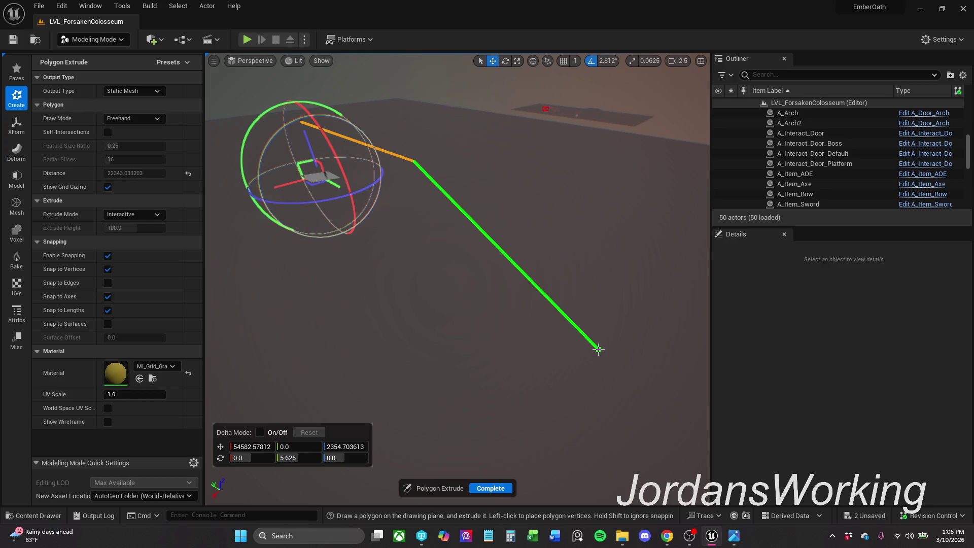
click(628, 389)
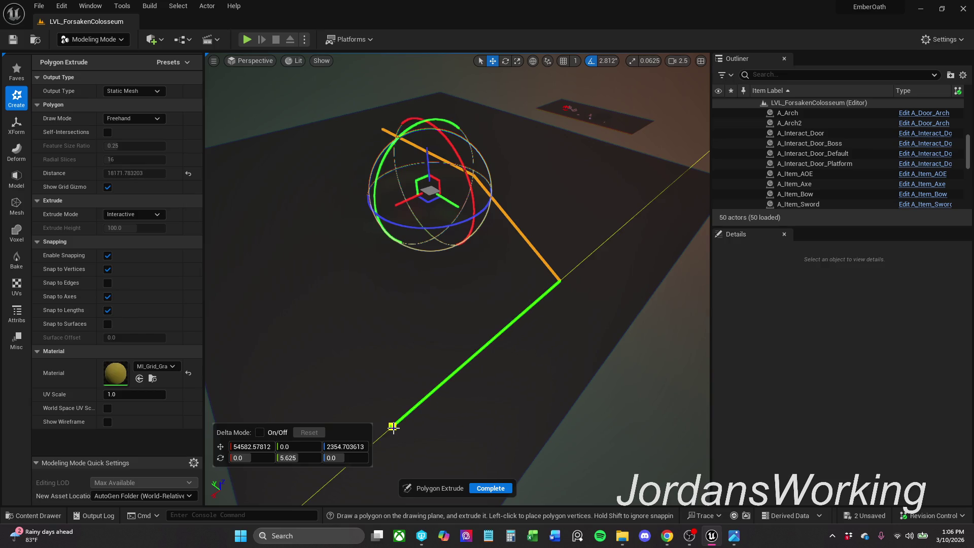
click(399, 435)
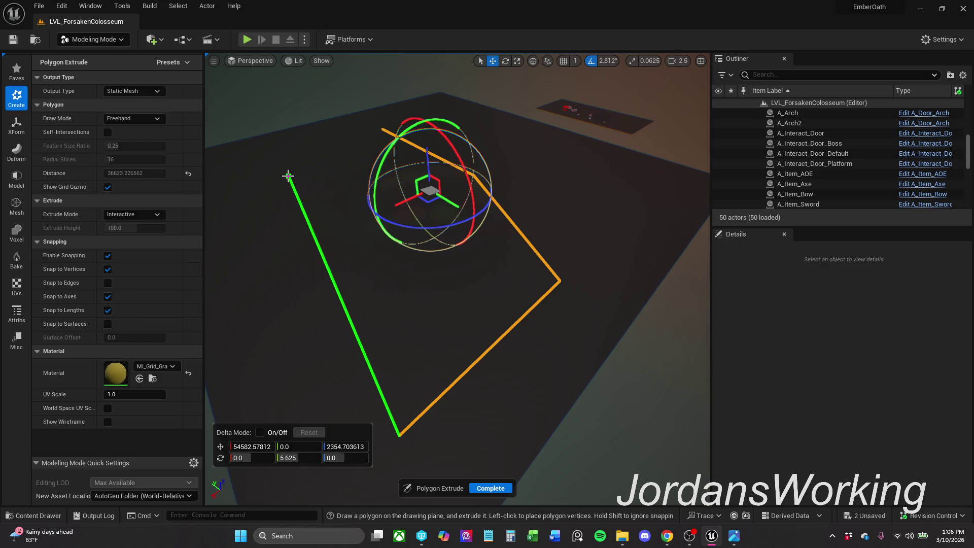
click(287, 175)
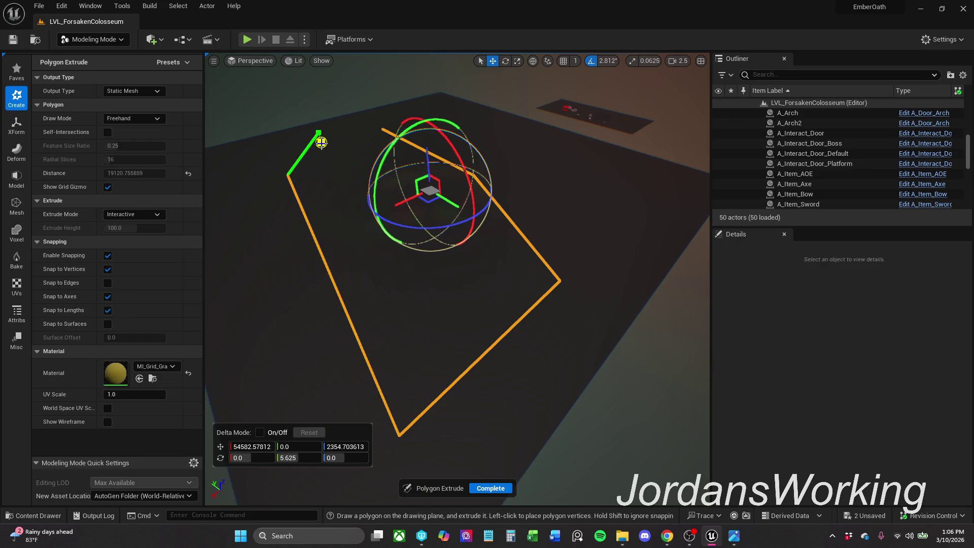
click(331, 132)
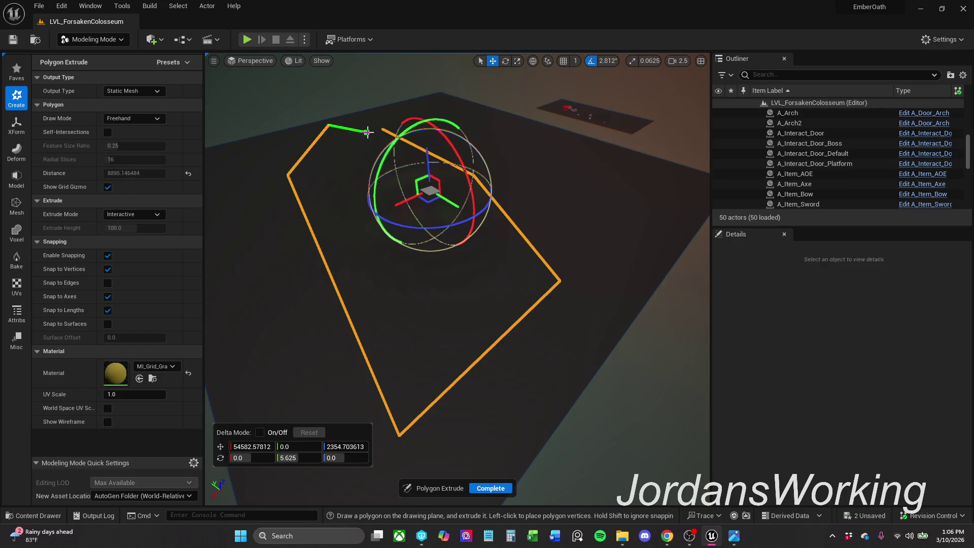
click(384, 130)
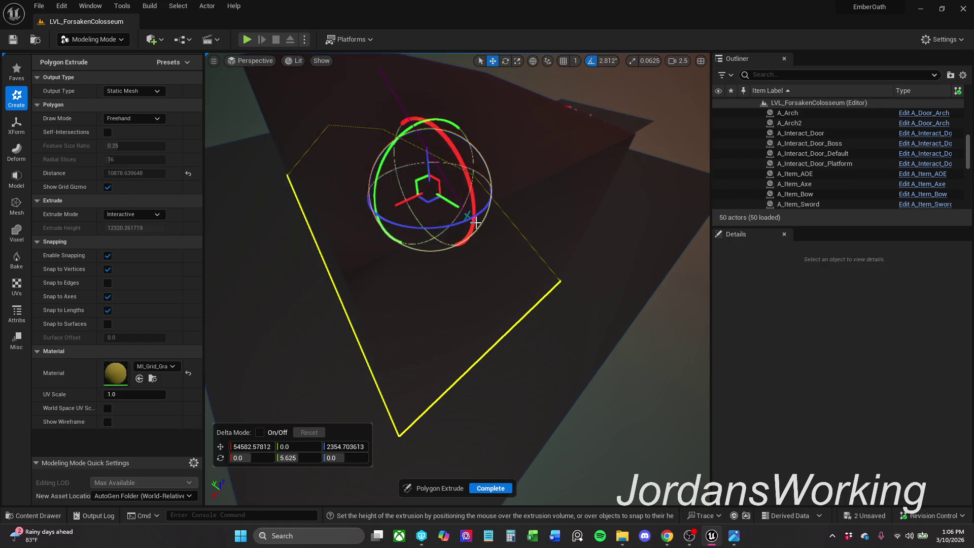
Step: Set the extrusion height to create the Extrude block, then inspect it from around
mouse_move(487, 287)
mouse_down()
mouse_move(436, 254)
mouse_move(421, 233)
mouse_move(426, 207)
mouse_move(450, 207)
mouse_move(496, 269)
mouse_move(502, 218)
mouse_up()
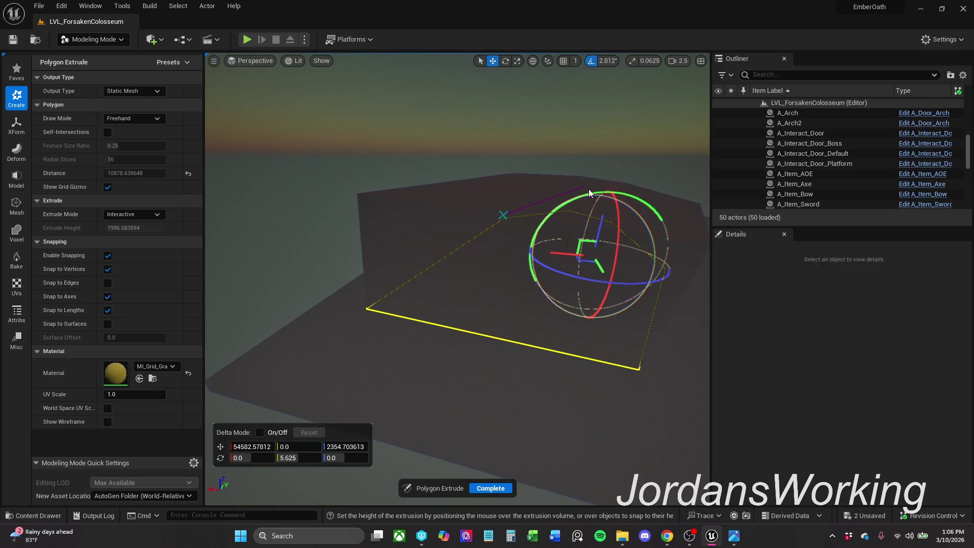
click(585, 238)
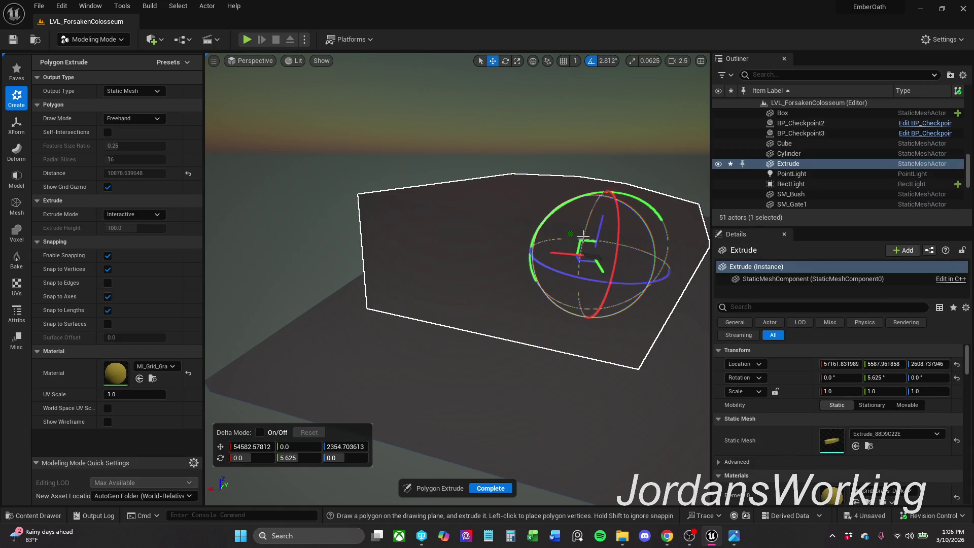
drag(584, 236, 599, 213)
scroll(457, 279, up, 2)
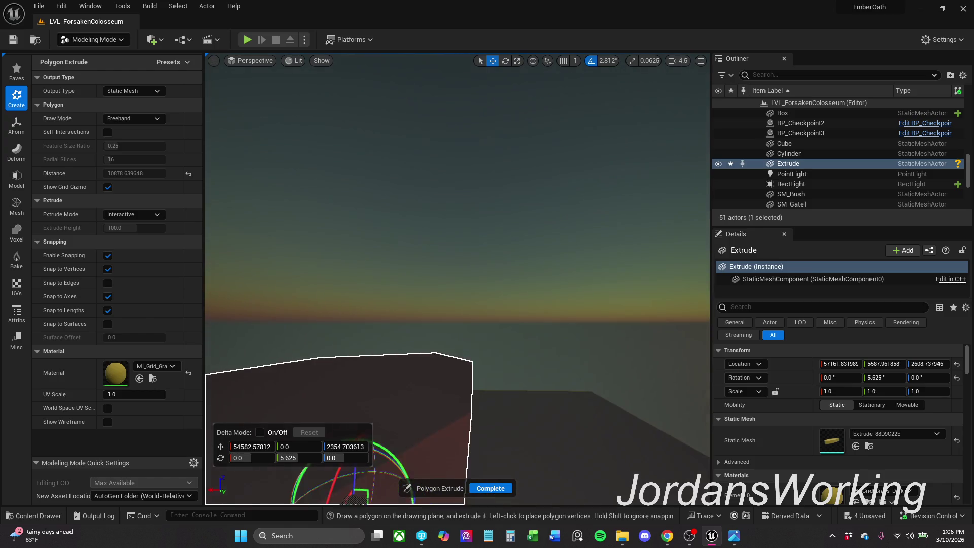
key(s)
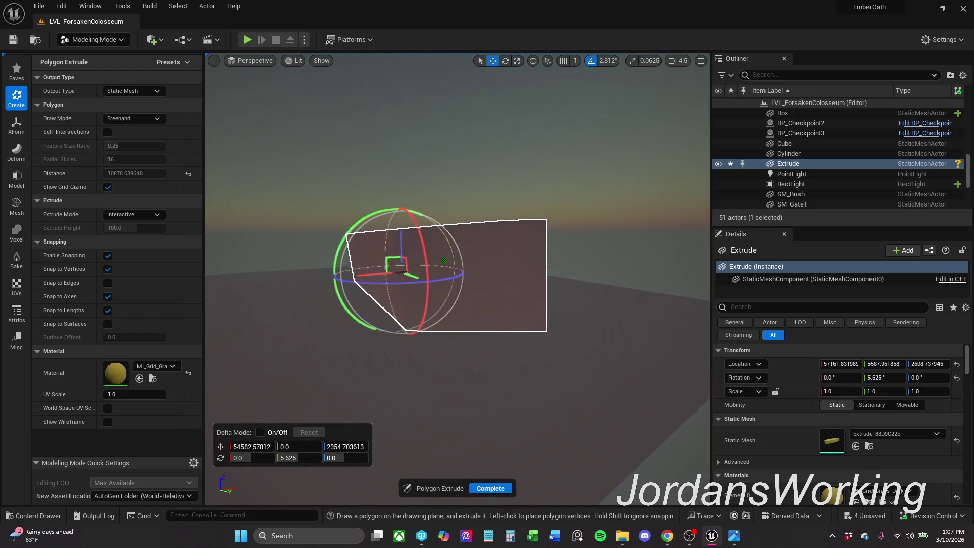
mouse_move(437, 235)
mouse_down()
mouse_move(438, 167)
mouse_move(446, 231)
mouse_up()
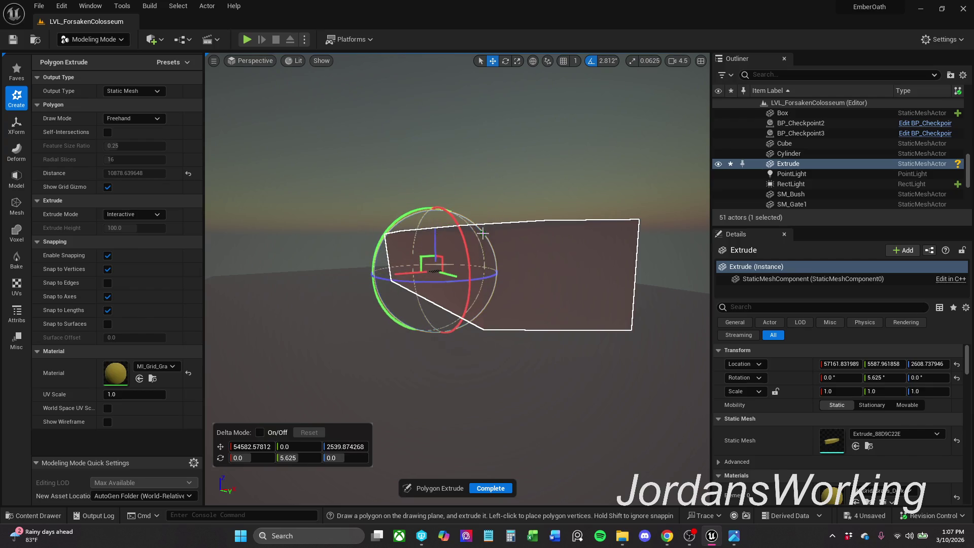
key(ctrl+z)
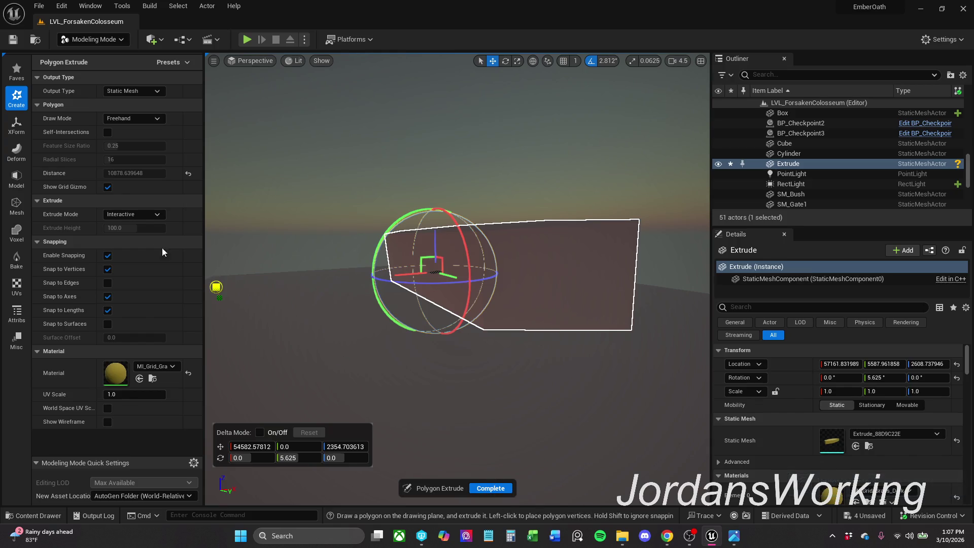
Step: Switch Draw Mode to Circle, start a circle on the ground, then undo it
click(149, 120)
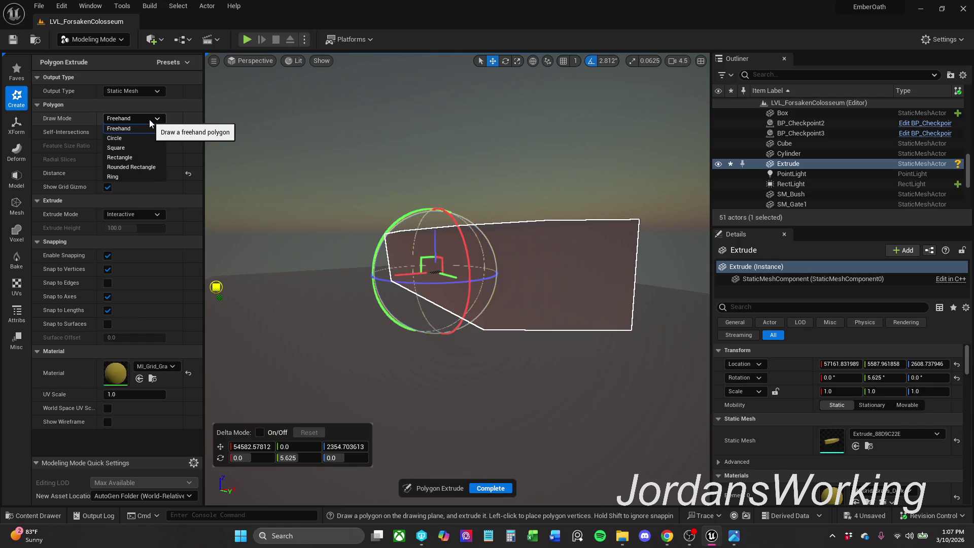
click(133, 138)
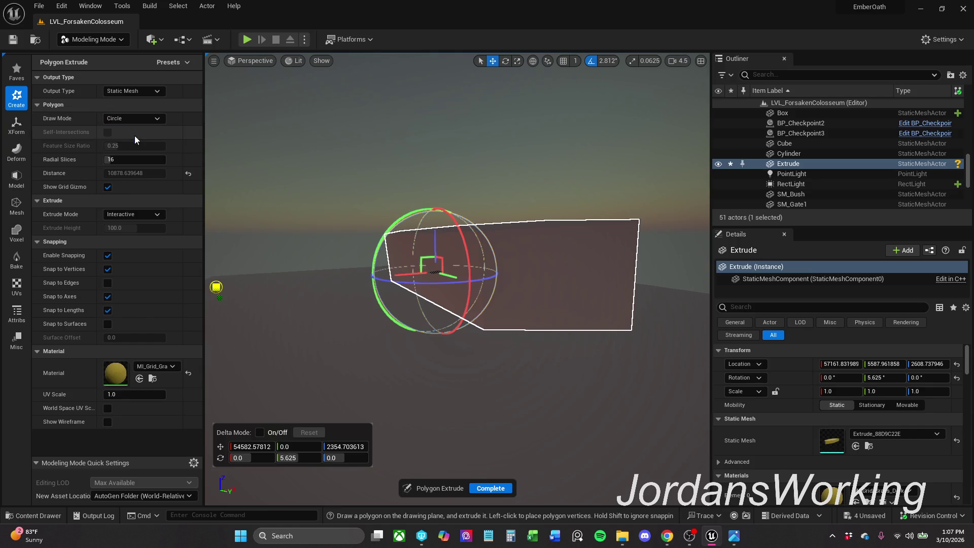
mouse_move(416, 278)
mouse_down()
mouse_move(406, 340)
mouse_move(410, 261)
mouse_up()
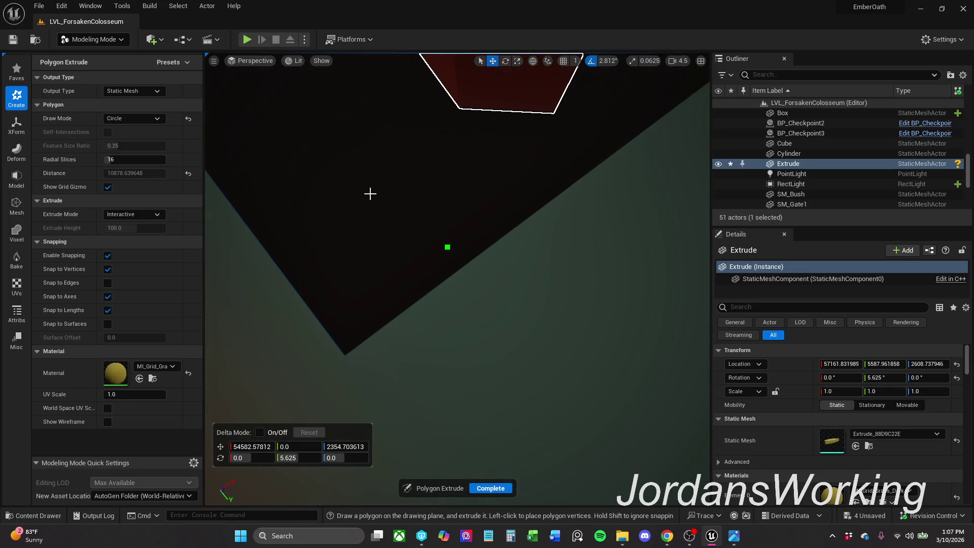
click(340, 176)
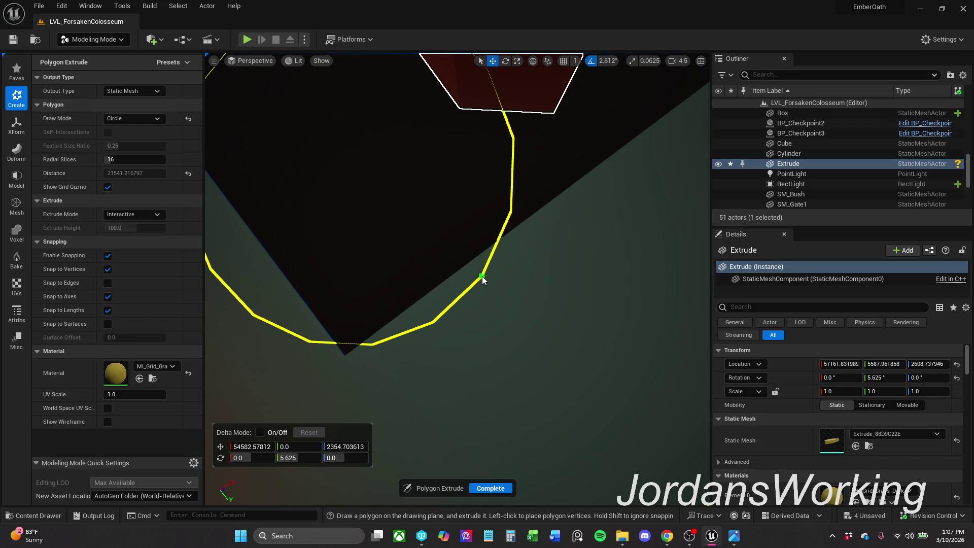
key(ctrl+z)
key(f)
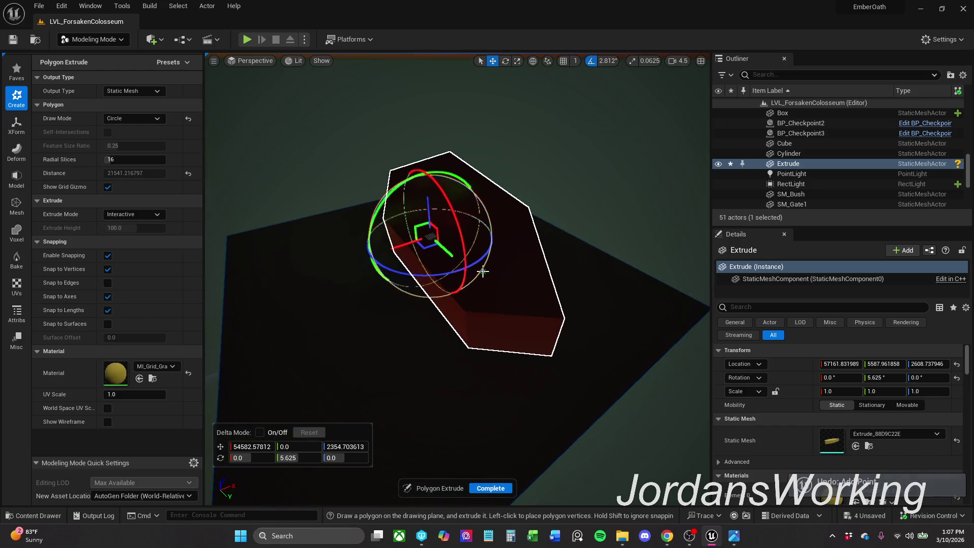
Step: Return the editor to Selection Mode
click(114, 44)
click(127, 56)
click(126, 46)
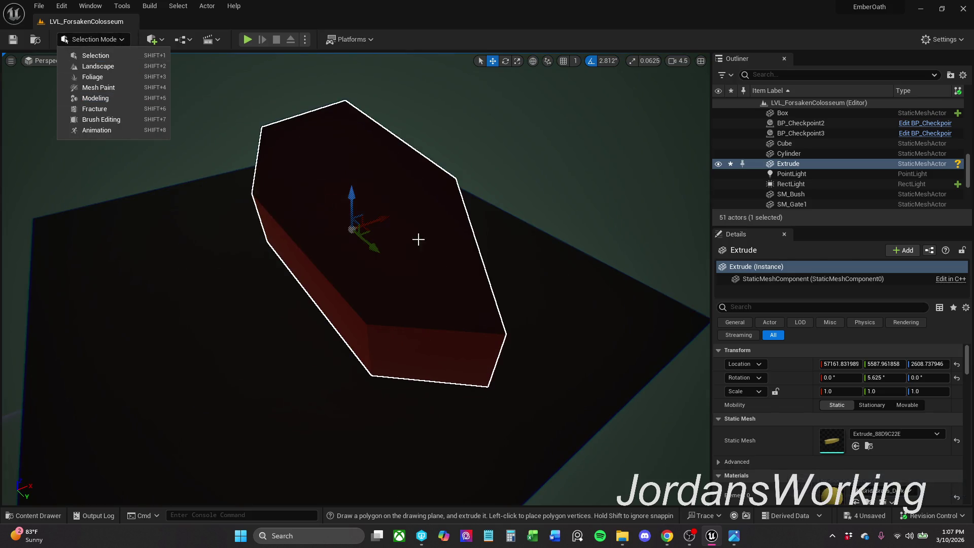
Step: Slide the Extrude block far along the X axis and glance at the Content Drawer
click(385, 215)
mouse_move(383, 206)
mouse_down()
mouse_move(496, 184)
mouse_move(652, 126)
mouse_move(613, 147)
mouse_up()
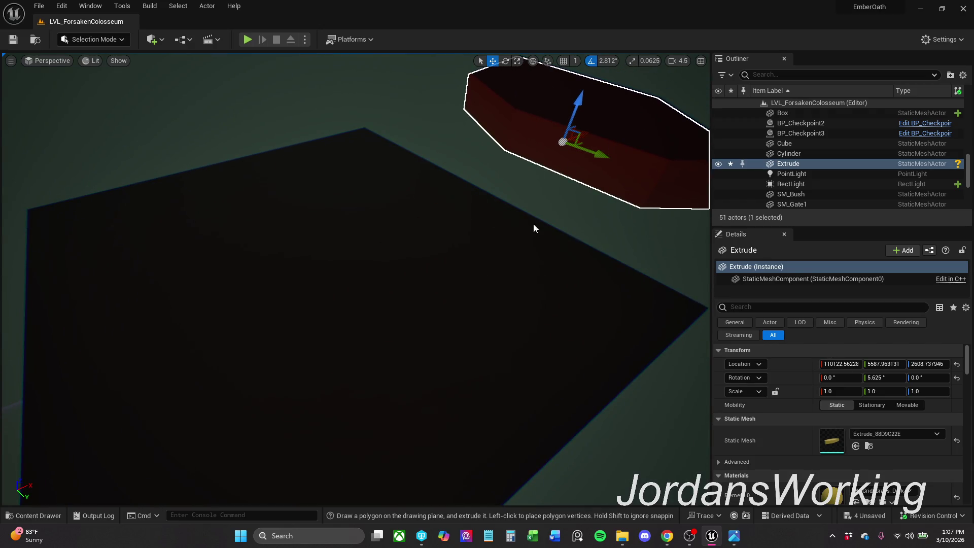
click(64, 513)
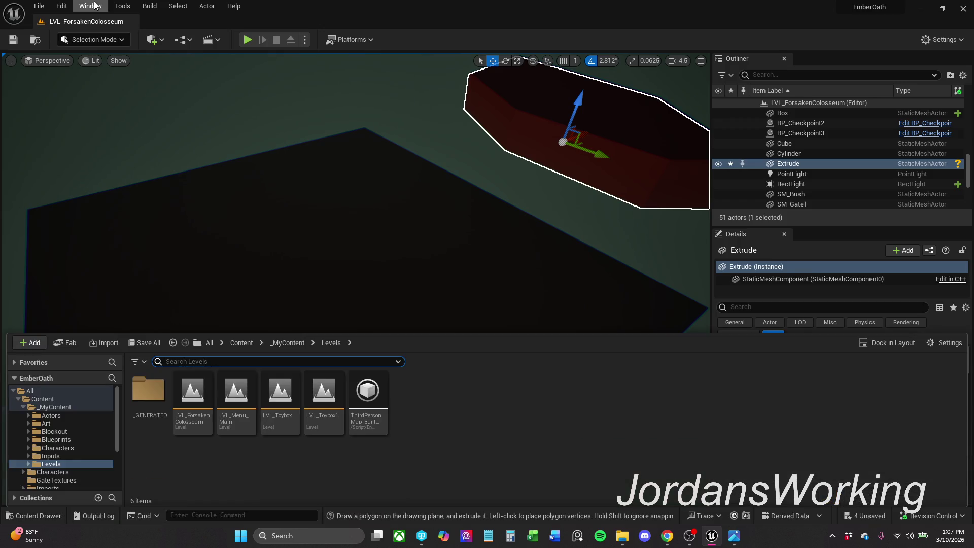
Step: Return to Modeling mode and reopen Polygon Extrude
click(111, 39)
click(121, 104)
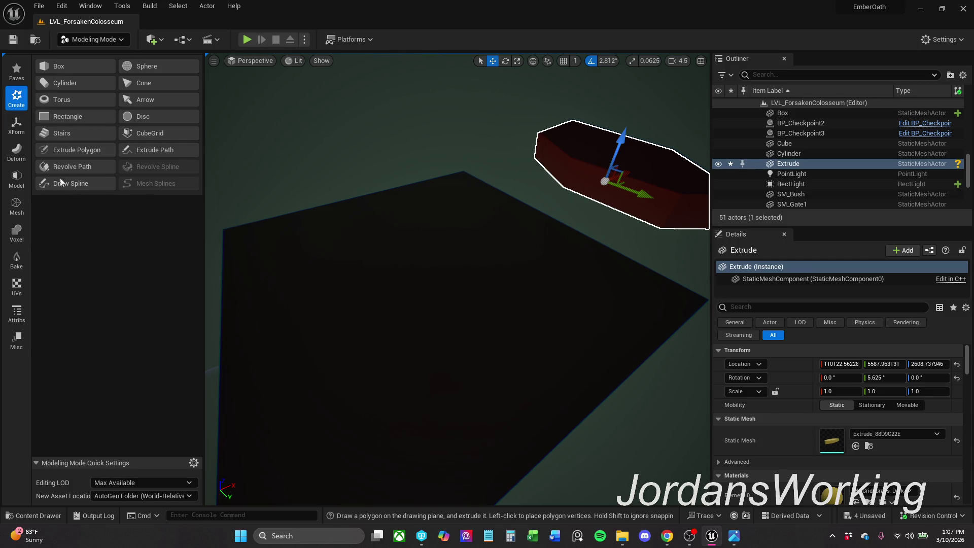
click(94, 151)
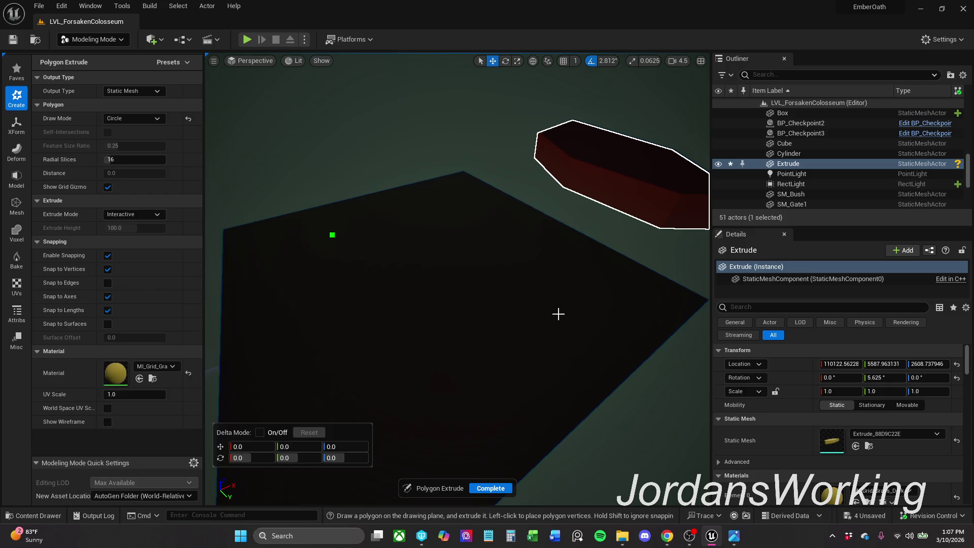
Step: Draw a 16-sided circle on the ground box and extrude it into the tall Extrude2 cylinder
click(559, 314)
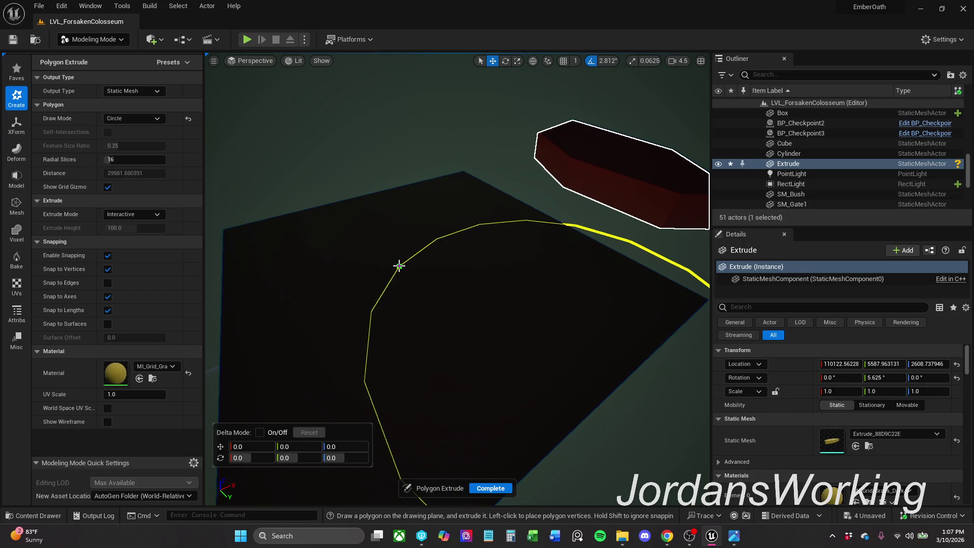
click(396, 266)
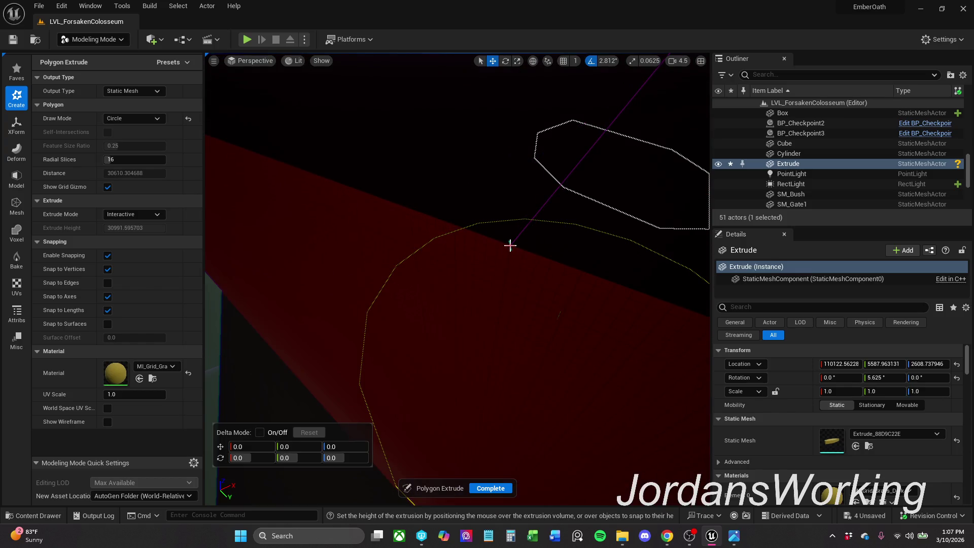
click(577, 232)
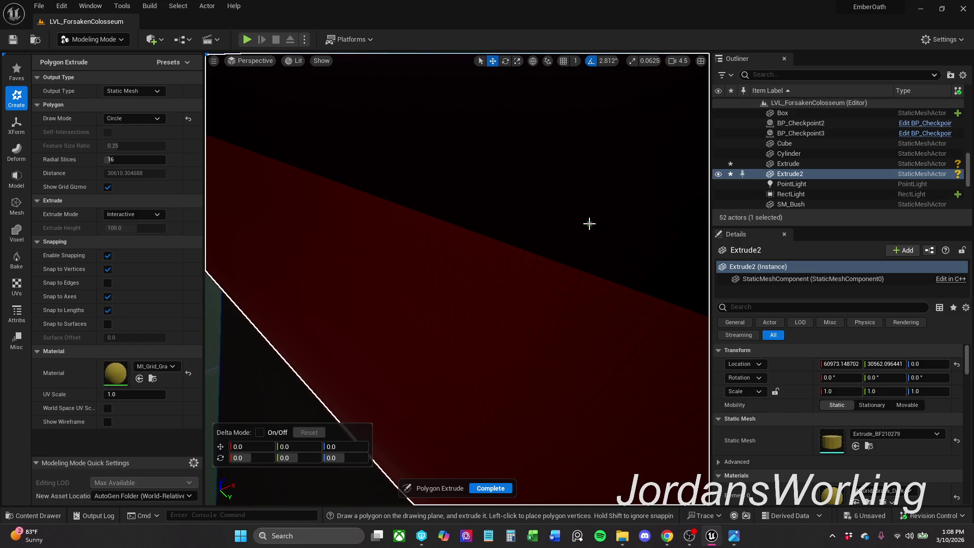
scroll(589, 224, down, 10)
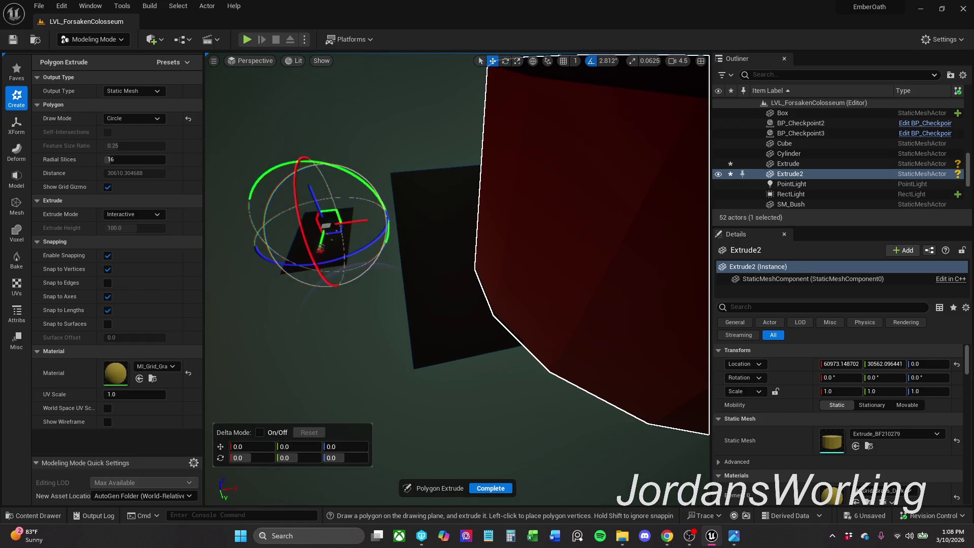
scroll(574, 222, down, 3)
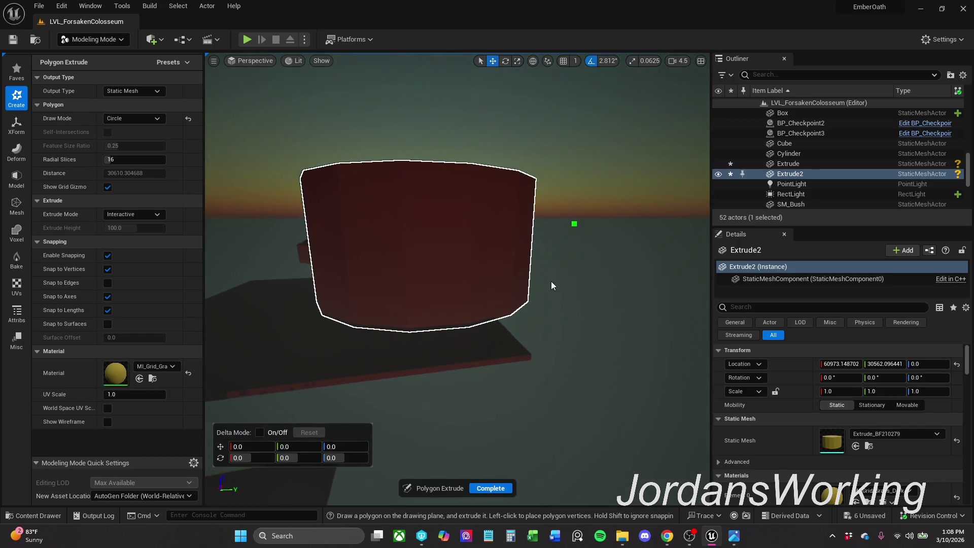
click(504, 489)
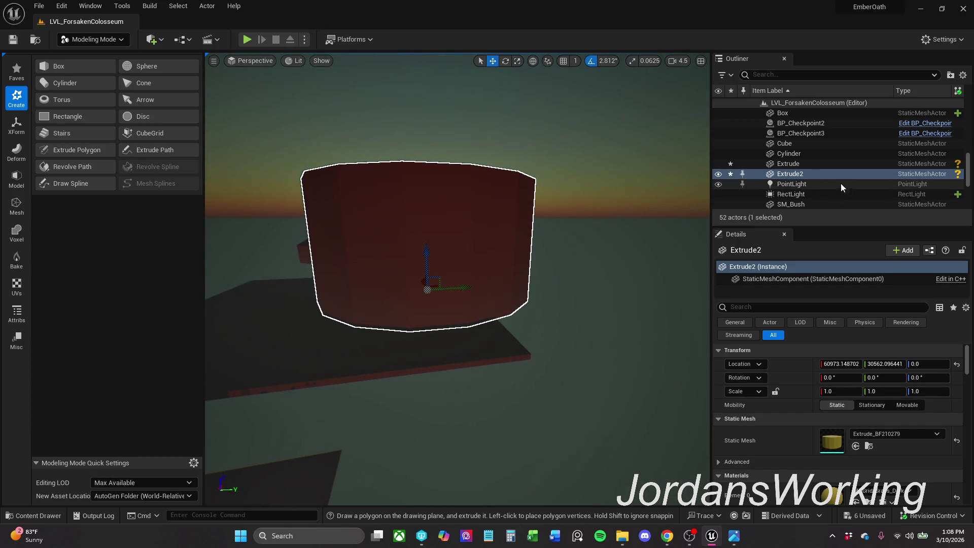
Step: Move Extrude2 beside the other shapes and flatten it to a Z scale of about 0.656
mouse_move(434, 287)
mouse_down()
mouse_move(359, 296)
mouse_move(391, 291)
mouse_move(382, 502)
mouse_up()
scroll(456, 279, up, 1)
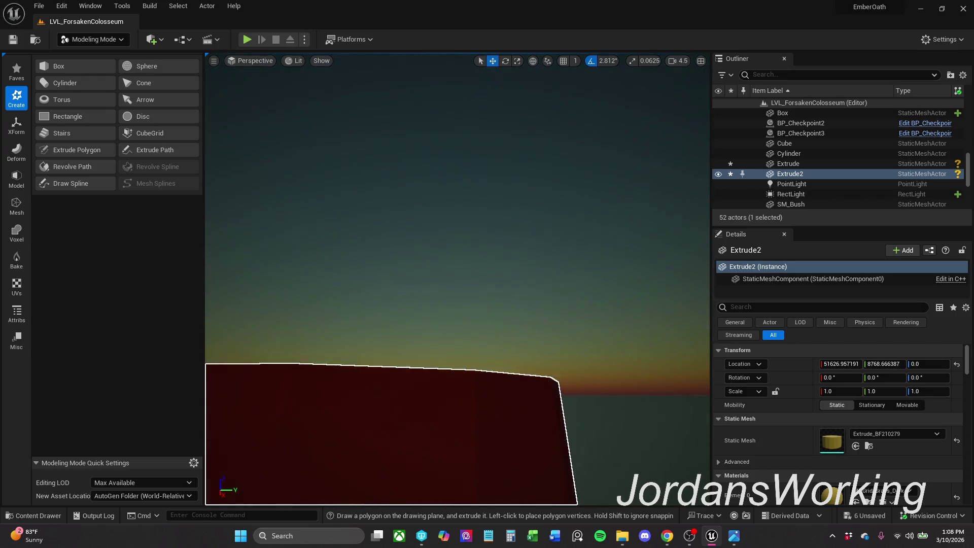
key(w)
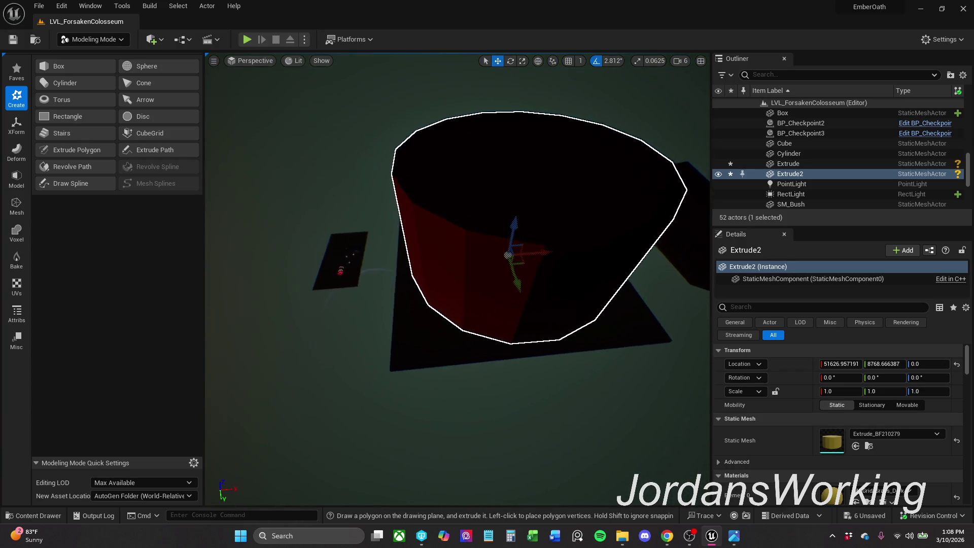
mouse_move(496, 266)
mouse_down()
mouse_move(414, 302)
mouse_move(436, 318)
mouse_move(370, 319)
mouse_move(483, 309)
mouse_move(470, 294)
mouse_move(398, 313)
mouse_move(533, 337)
mouse_move(226, 478)
mouse_move(474, 289)
mouse_move(272, 326)
mouse_move(348, 326)
mouse_move(435, 282)
mouse_move(469, 315)
mouse_move(559, 279)
mouse_up()
mouse_move(494, 317)
mouse_down()
mouse_move(503, 316)
mouse_move(470, 315)
mouse_move(502, 315)
mouse_move(500, 340)
mouse_move(437, 335)
mouse_move(476, 306)
mouse_up()
key(r)
mouse_move(436, 268)
mouse_down()
mouse_move(437, 353)
mouse_move(437, 324)
mouse_up()
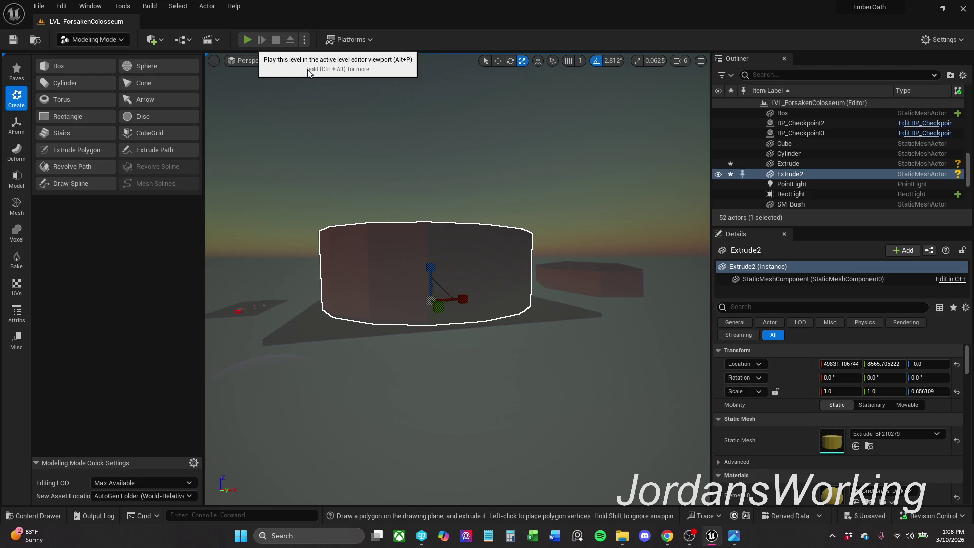
Step: Play-test the level briefly, then return to the editor
click(247, 39)
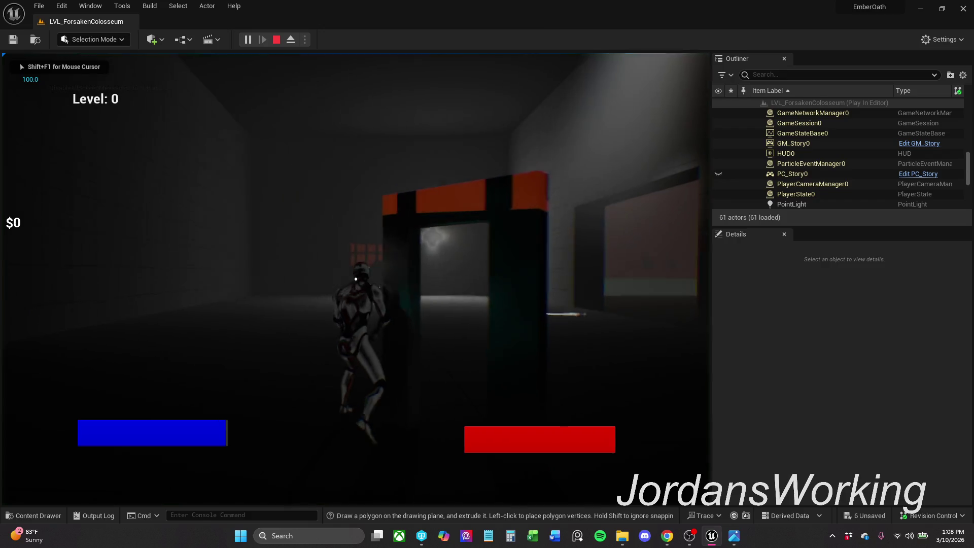
key(w)
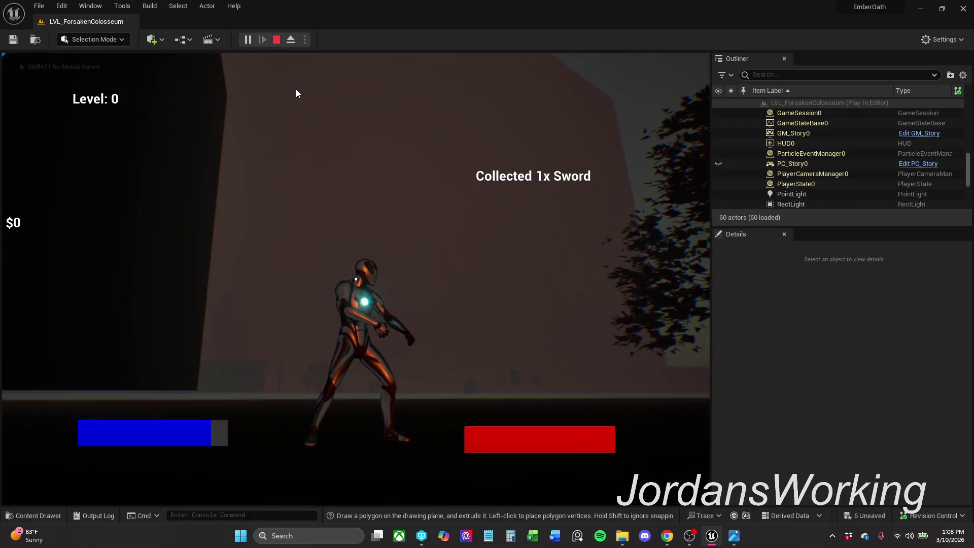
key(Escape)
Step: Squash Extrude2 further to a Z scale of about 0.416
key(e)
key(r)
drag(364, 335, 364, 355)
Step: Flatten the Extrude2 disc to a Z scale of about 0.325
scroll(401, 302, down, 2)
key(s)
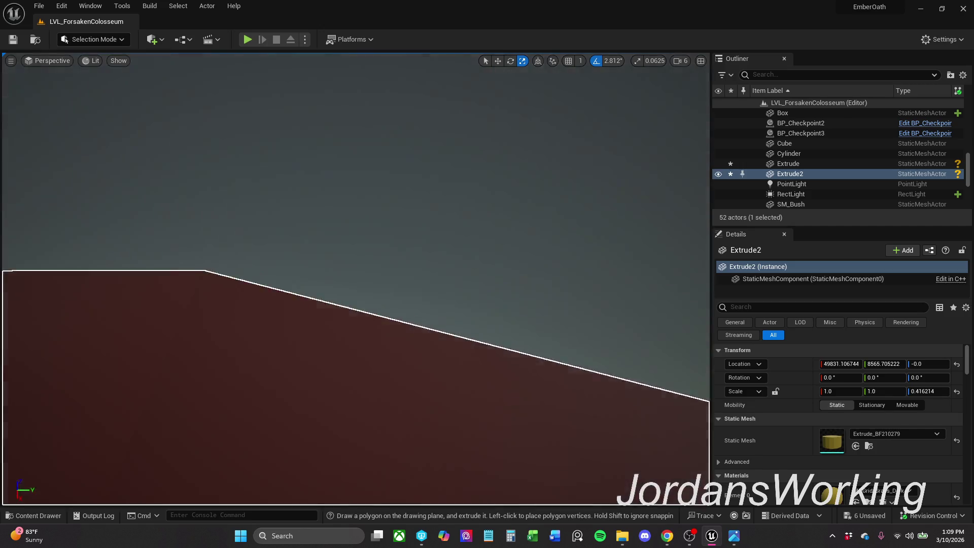
key(a)
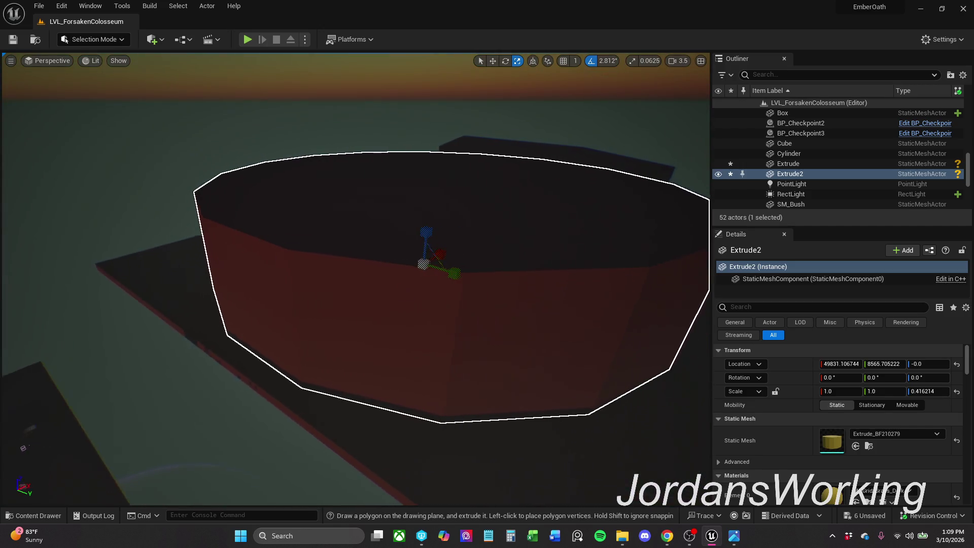
drag(423, 231, 423, 239)
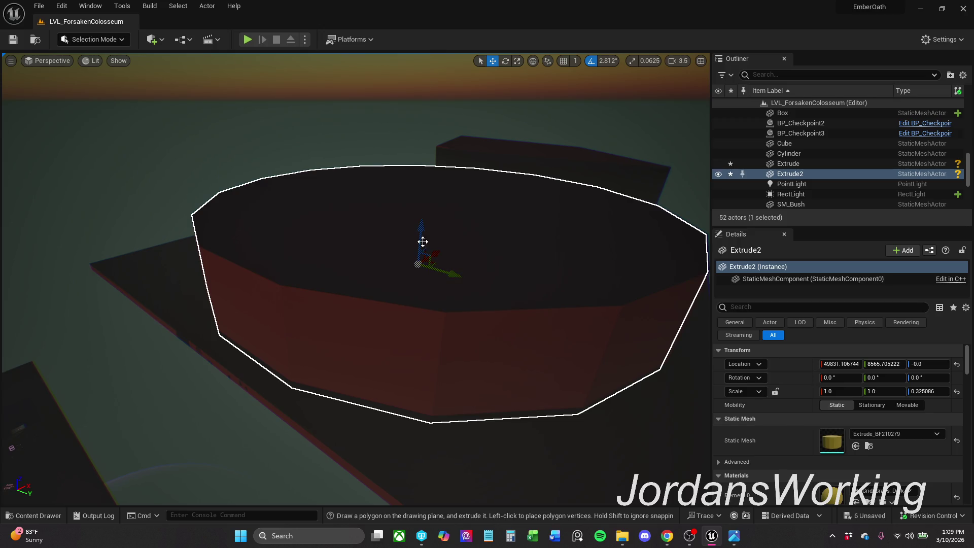
Step: Alt-drag a raised copy of the disc, shrink it, then delete the copy
alt+drag(421, 232, 430, 183)
key(r)
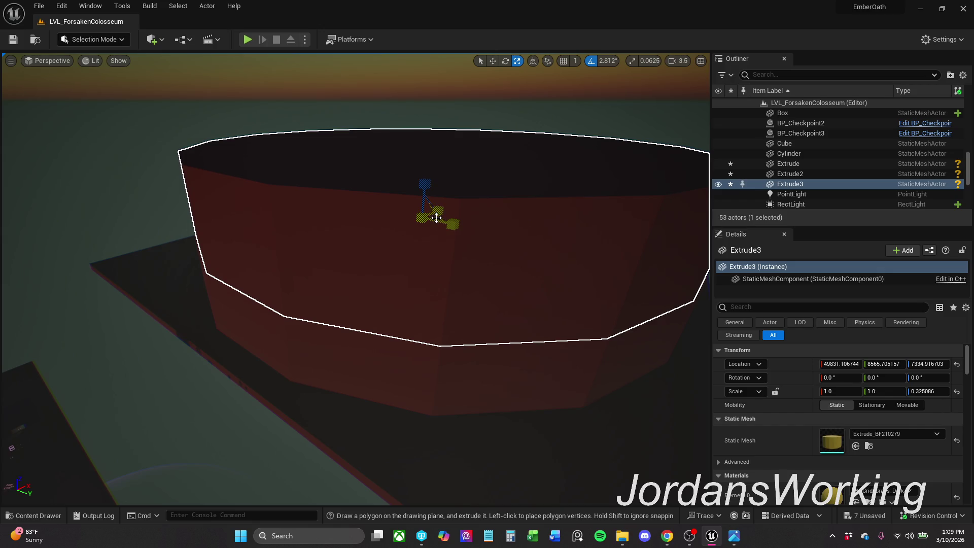
mouse_move(439, 218)
mouse_down()
mouse_move(416, 239)
mouse_move(437, 224)
mouse_move(475, 219)
mouse_up()
key(Delete)
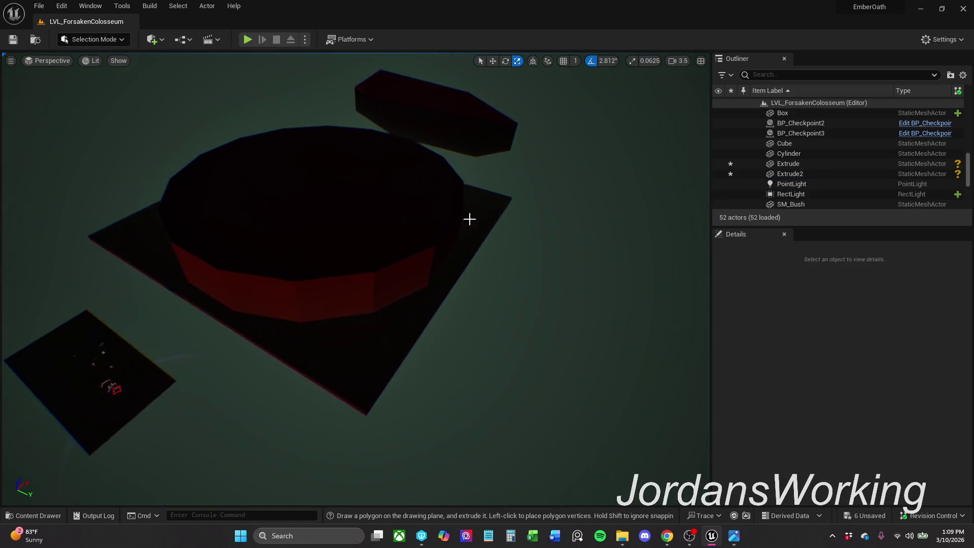
Step: Stretch Extrude2 into an oval (0.91 × 1.56) and rotate it to about 19.7°
click(435, 192)
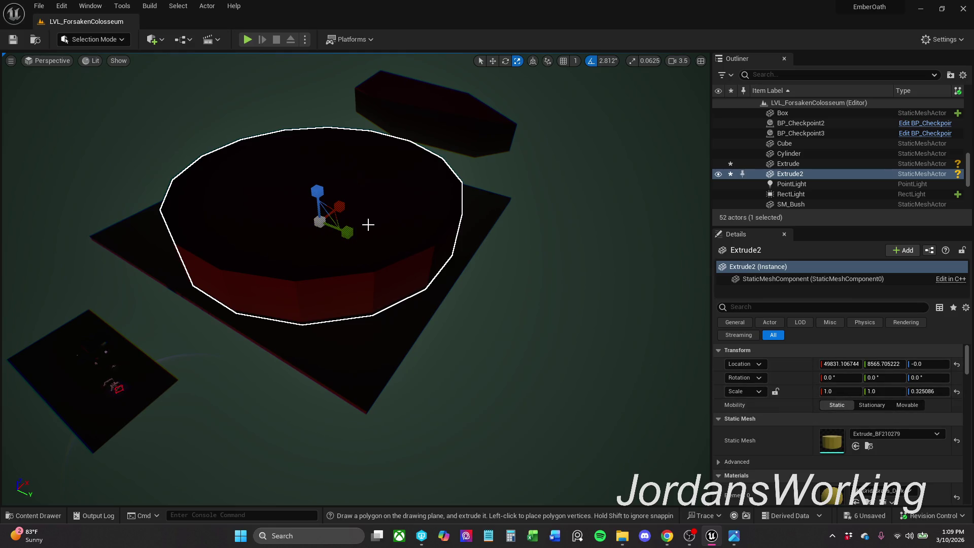
mouse_move(349, 234)
mouse_down()
mouse_move(418, 264)
mouse_move(403, 256)
mouse_up()
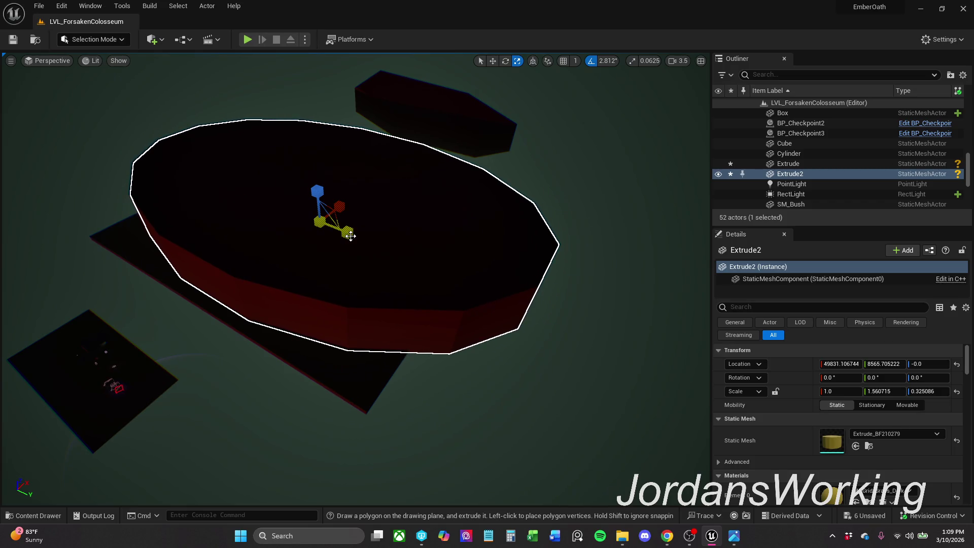
mouse_move(345, 208)
mouse_down()
mouse_move(337, 211)
mouse_move(363, 238)
mouse_move(341, 353)
mouse_up()
key(e)
drag(346, 237, 345, 249)
Step: Delete the separate small Extrude block
scroll(345, 249, up, 2)
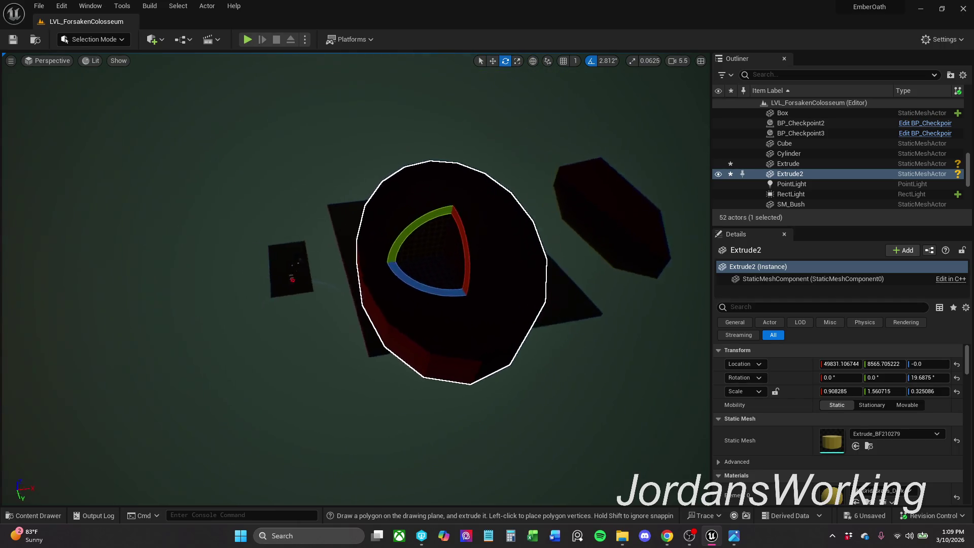
click(505, 150)
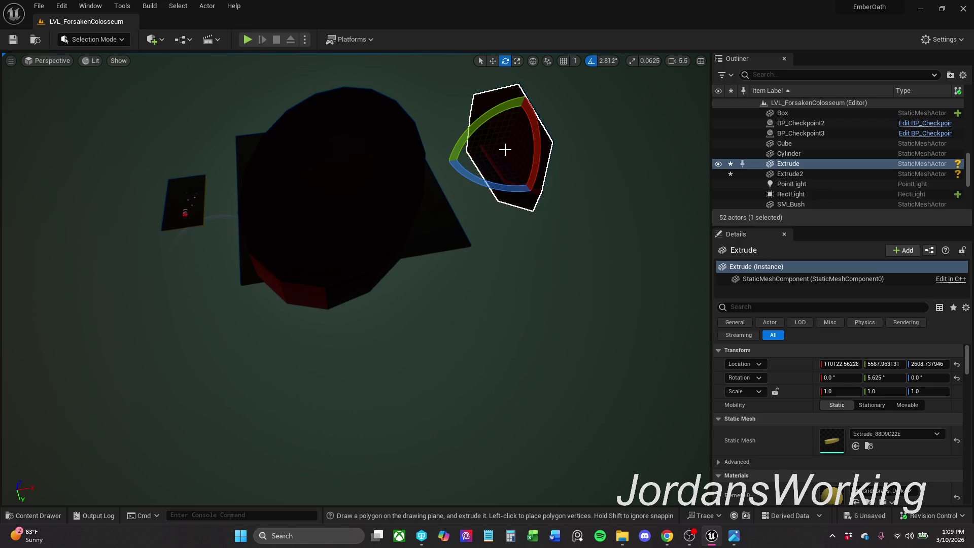
key(Delete)
Step: Enlarge the Box base to roughly double its size
click(442, 241)
key(space)
key(space)
key(space)
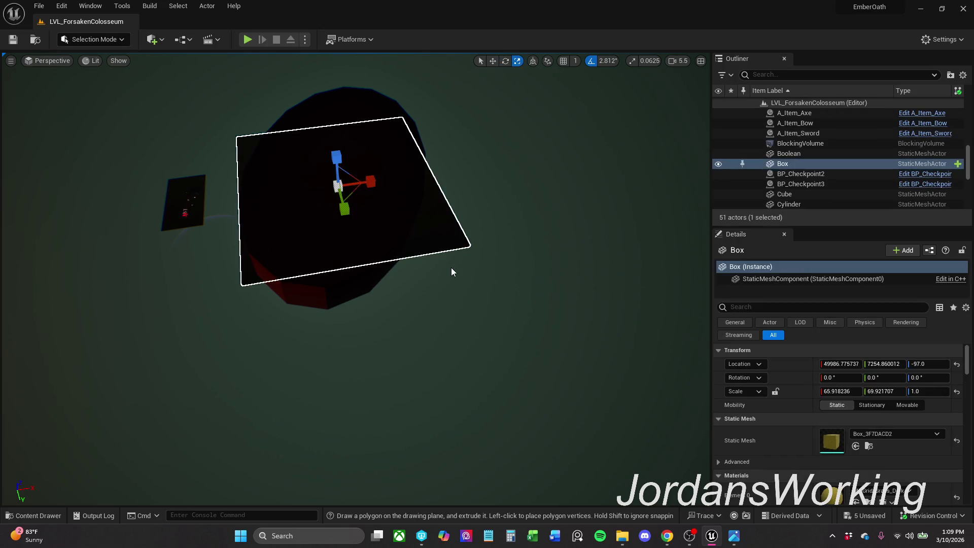
mouse_move(354, 194)
mouse_down()
mouse_move(359, 201)
mouse_move(381, 181)
mouse_move(481, 183)
mouse_move(469, 188)
mouse_up()
key(space)
Step: Reselect the Extrude2 disc and frame the view on it
ctrl+click(371, 158)
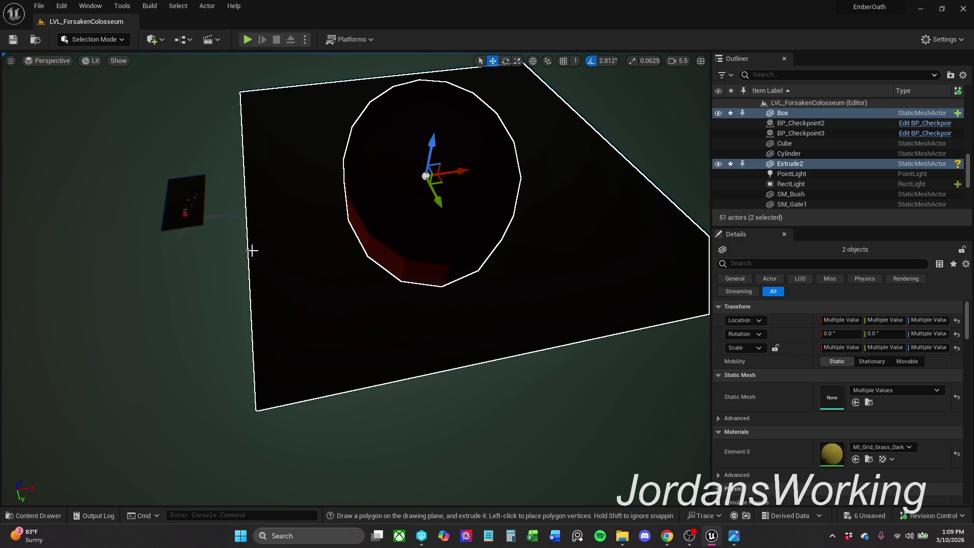
key(Escape)
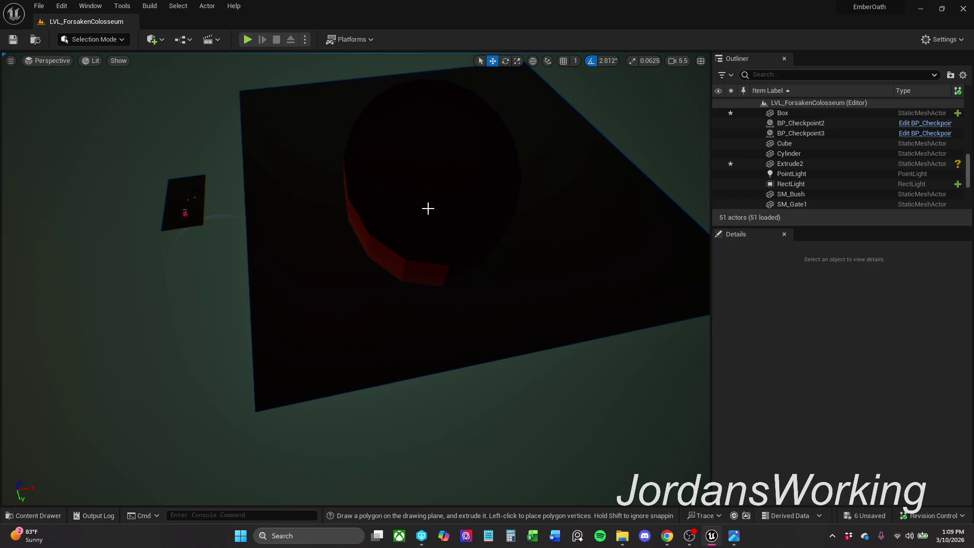
click(427, 208)
key(f)
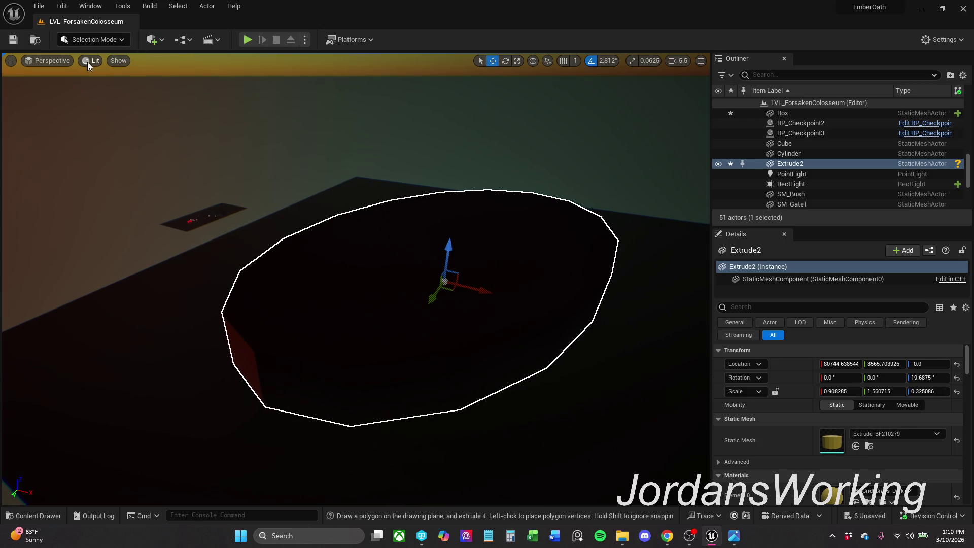
click(87, 62)
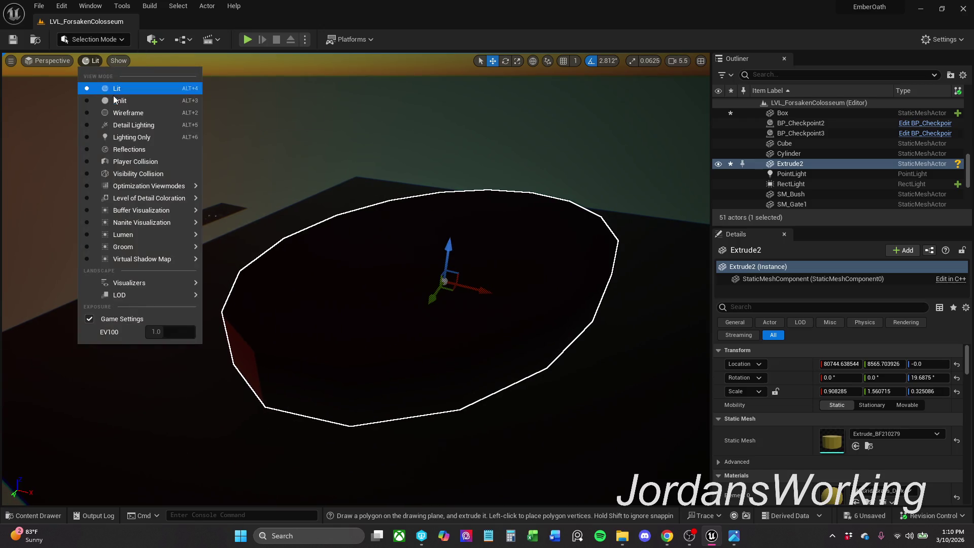
Step: Switch the viewport to Unlit and give Extrude2 the MI_Grid_Concrete material
click(111, 100)
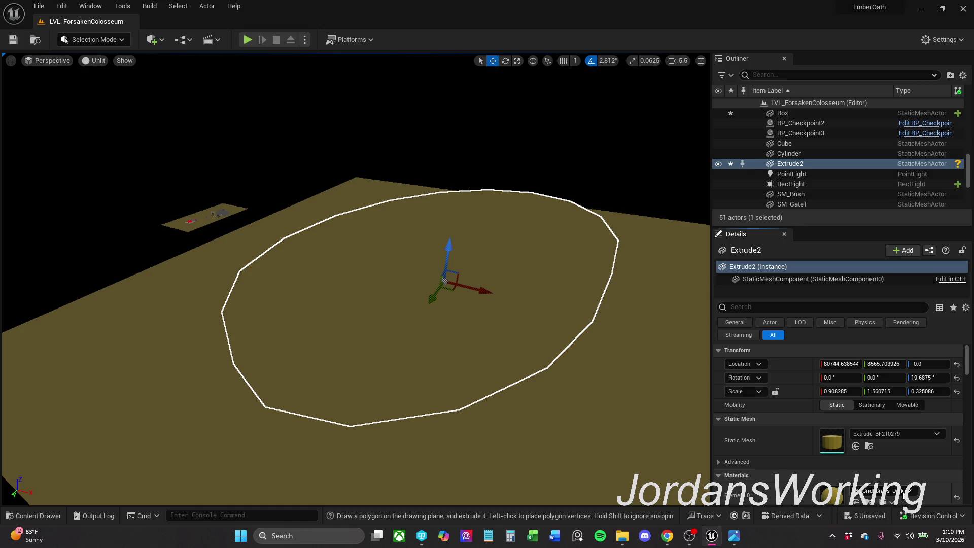
click(904, 496)
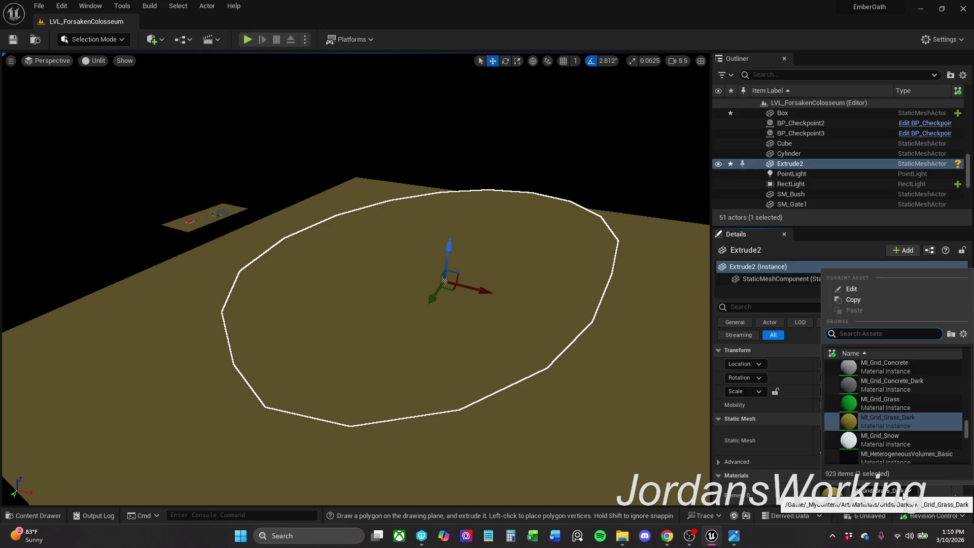
click(913, 370)
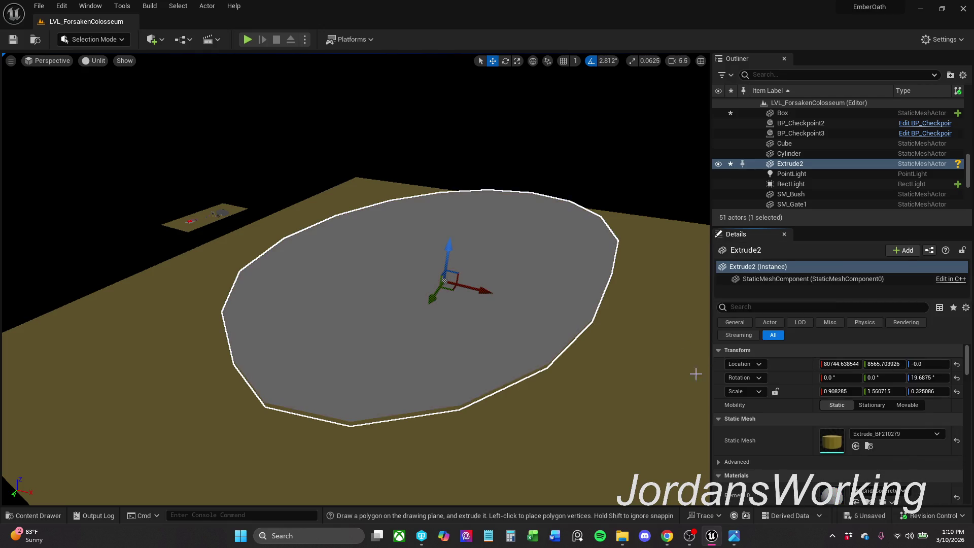
Step: Give the Box base the darker MI_Grid_Concrete_Dark material
click(586, 403)
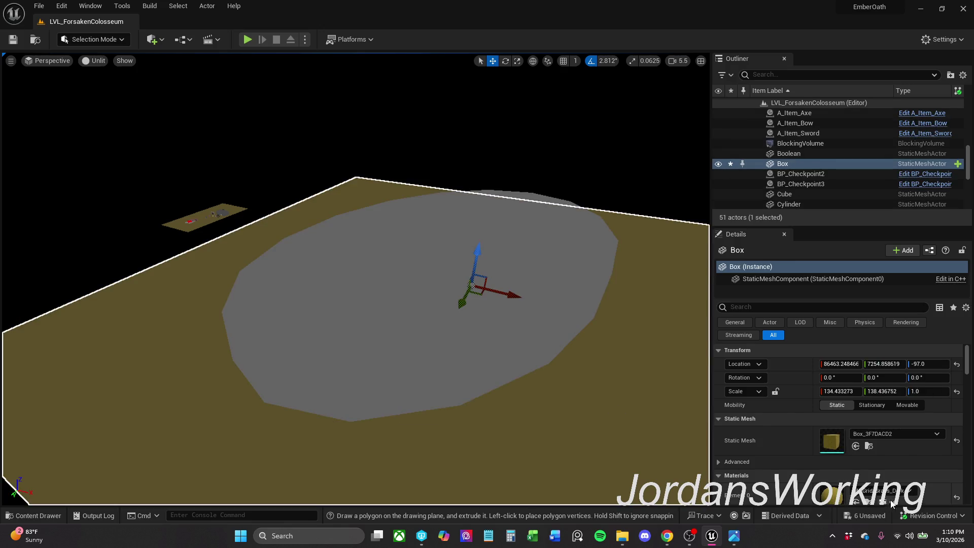
click(893, 492)
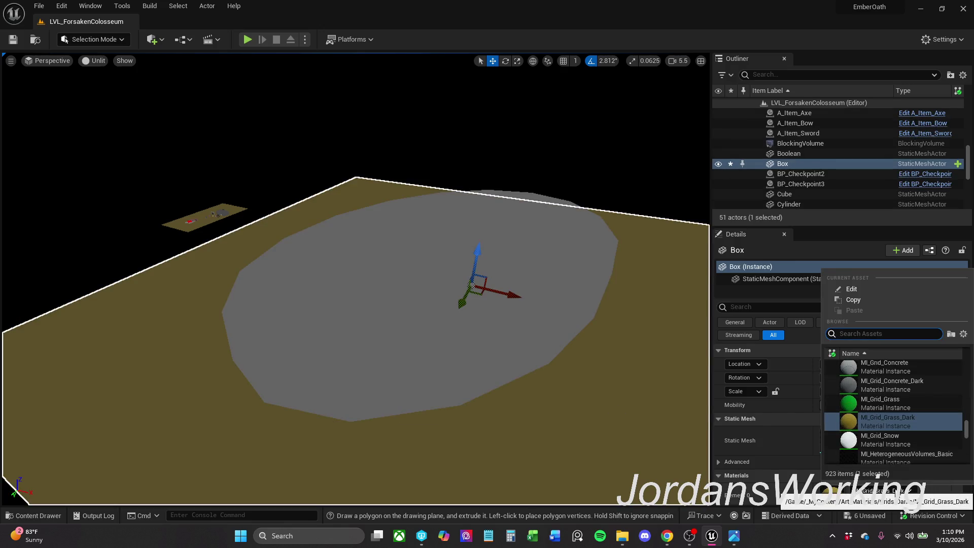
click(905, 369)
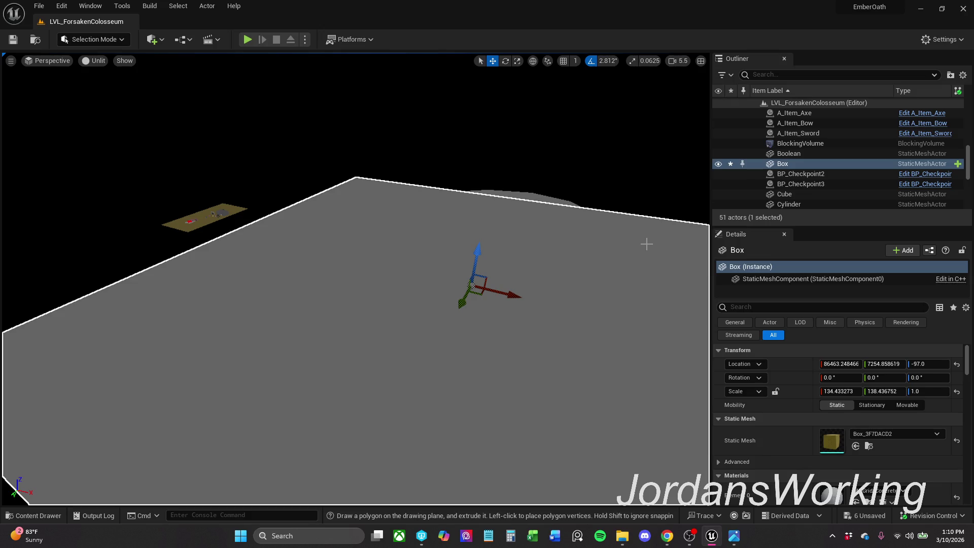
click(902, 496)
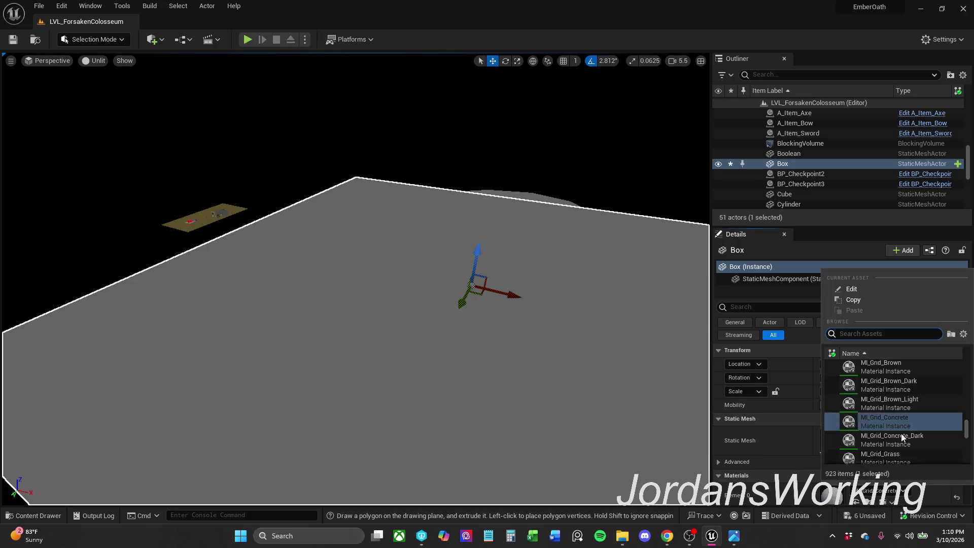
click(924, 438)
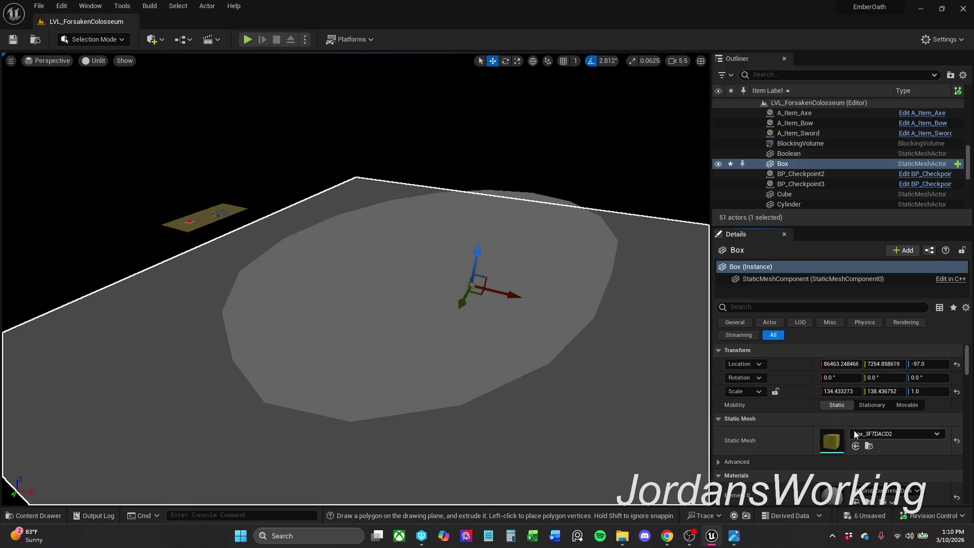
drag(20, 113, 21, 112)
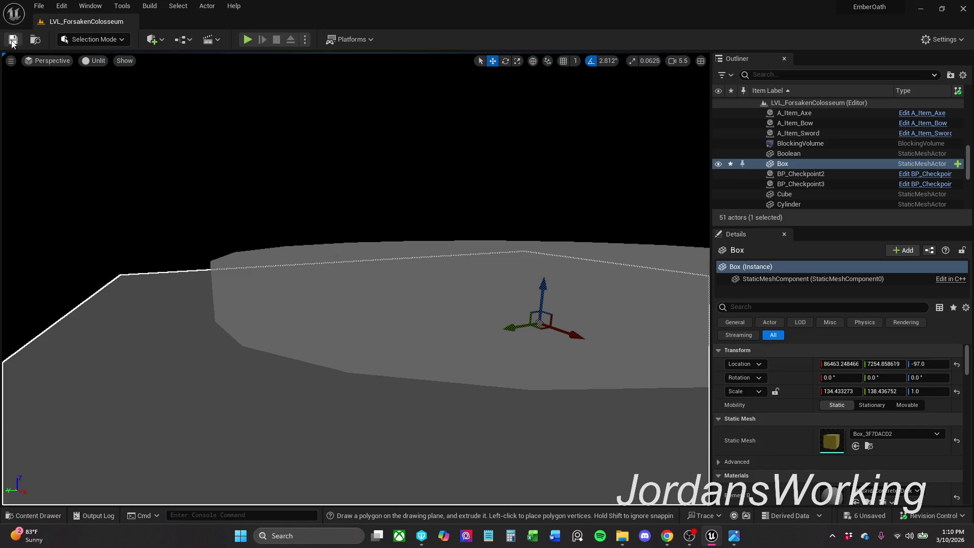
Step: Scale the grey Extrude2 disc up to about 1.49 by 2.15
drag(264, 181, 264, 182)
key(Escape)
click(387, 232)
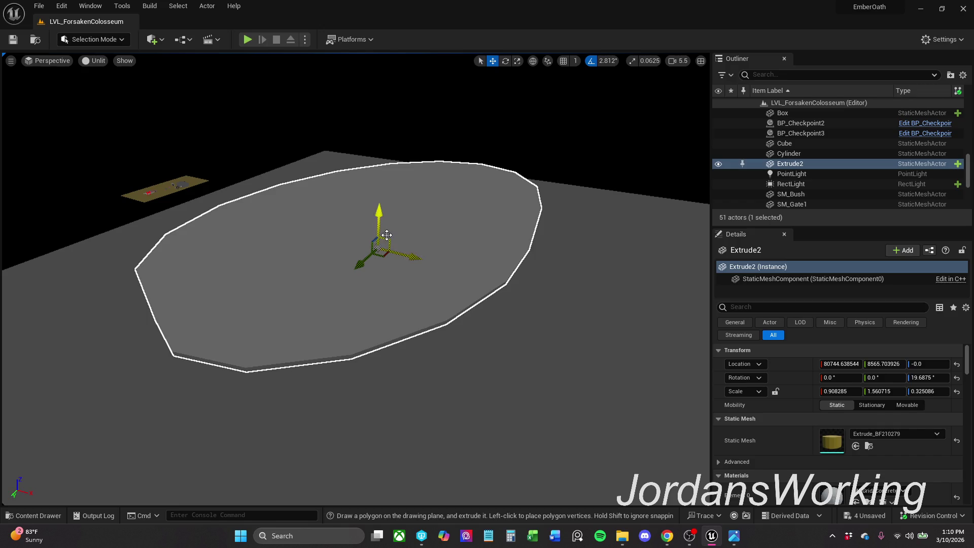
key(space)
key(space)
mouse_move(375, 260)
mouse_down()
mouse_move(388, 259)
mouse_move(401, 281)
mouse_move(416, 239)
mouse_move(416, 305)
mouse_up()
key(space)
Step: Raise Extrude2 above the floor and Alt-drag a copy, Extrude3, up to Z 7271
mouse_move(405, 206)
mouse_down()
mouse_move(399, 196)
mouse_move(392, 203)
mouse_move(395, 239)
mouse_move(355, 239)
mouse_move(363, 276)
mouse_move(331, 276)
mouse_move(330, 295)
mouse_move(320, 284)
mouse_move(310, 297)
mouse_move(471, 274)
mouse_up()
scroll(393, 223, up, 1)
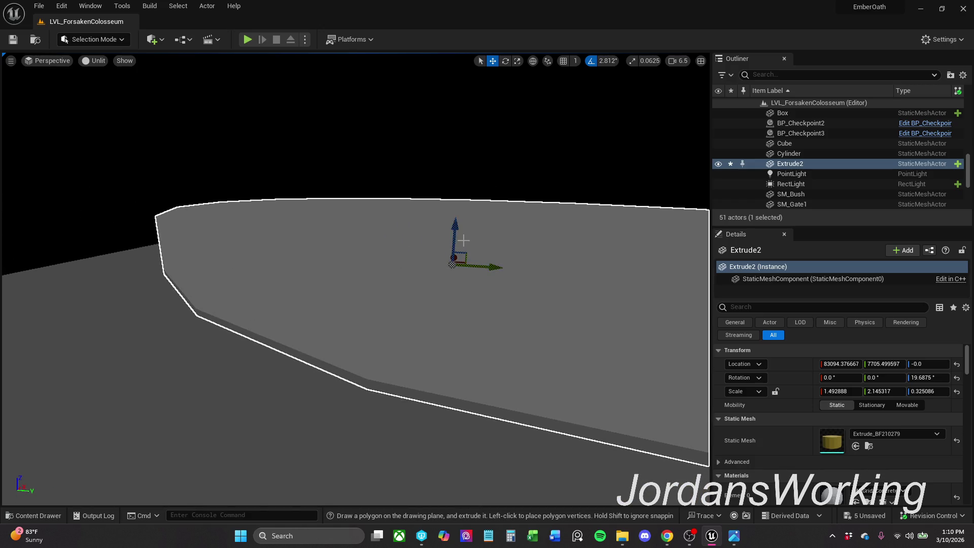
drag(453, 234, 464, 174)
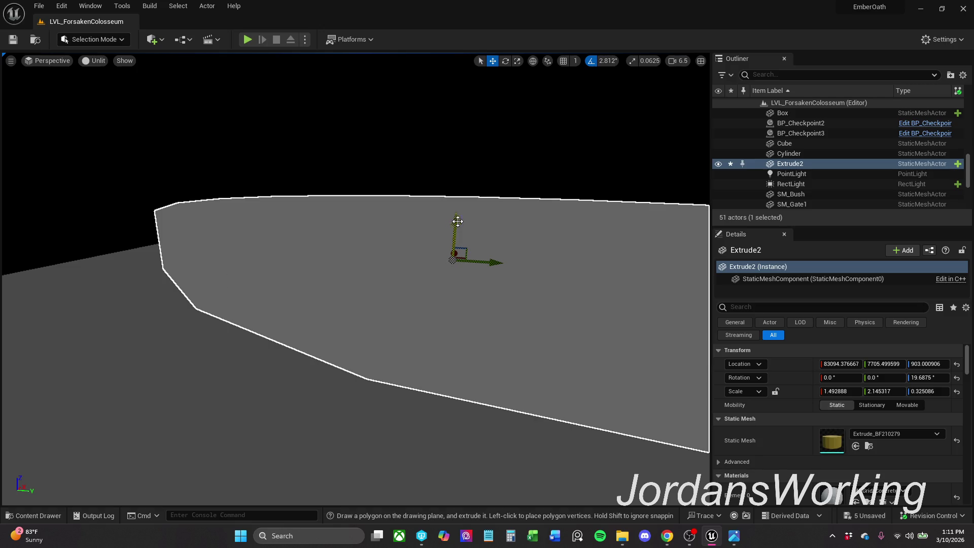
mouse_move(455, 227)
mouse_down()
mouse_move(458, 193)
mouse_move(452, 239)
mouse_move(466, 253)
mouse_move(359, 246)
mouse_up()
Step: Shrink Extrude3 to about 0.995 × 1.647 and slide it sideways
key(r)
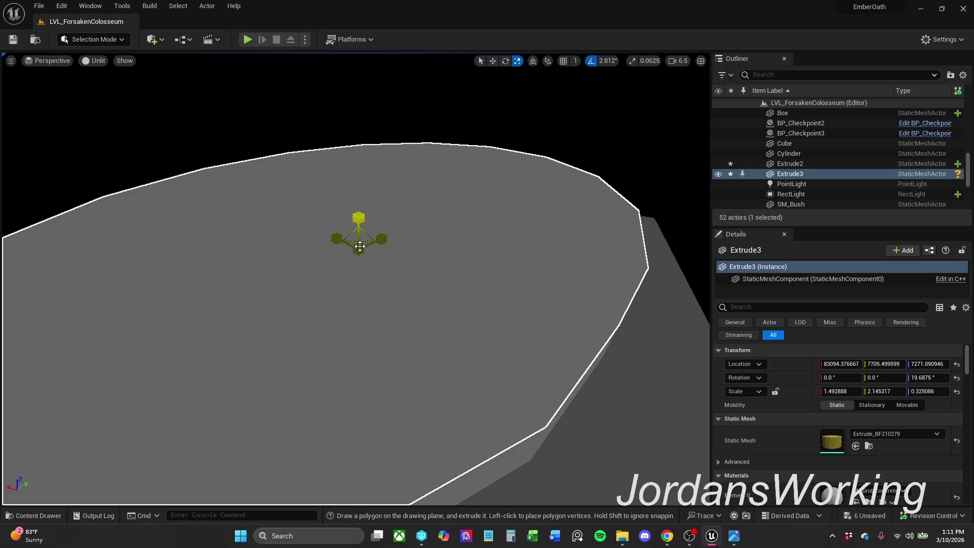
mouse_move(362, 244)
mouse_down()
mouse_move(353, 254)
mouse_move(350, 210)
mouse_move(398, 266)
mouse_move(452, 168)
mouse_up()
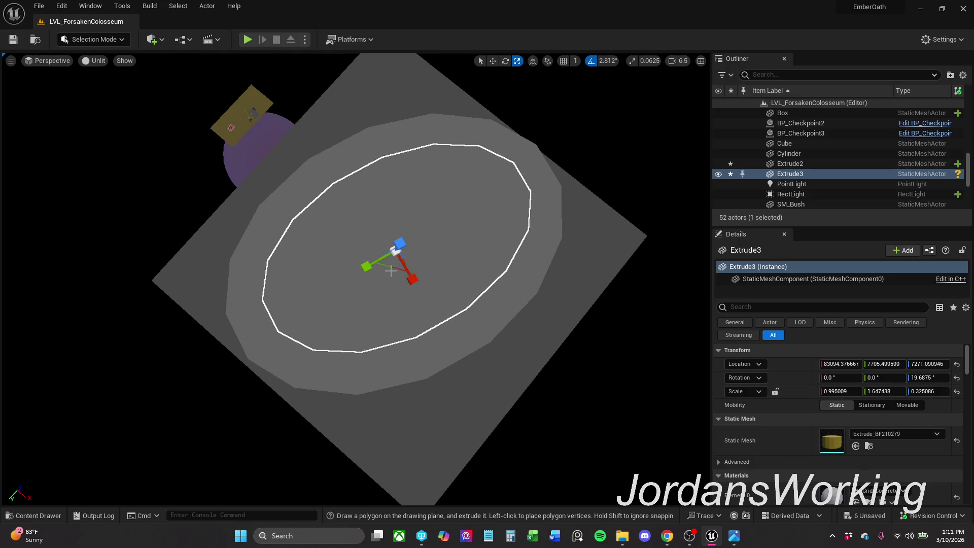
key(w)
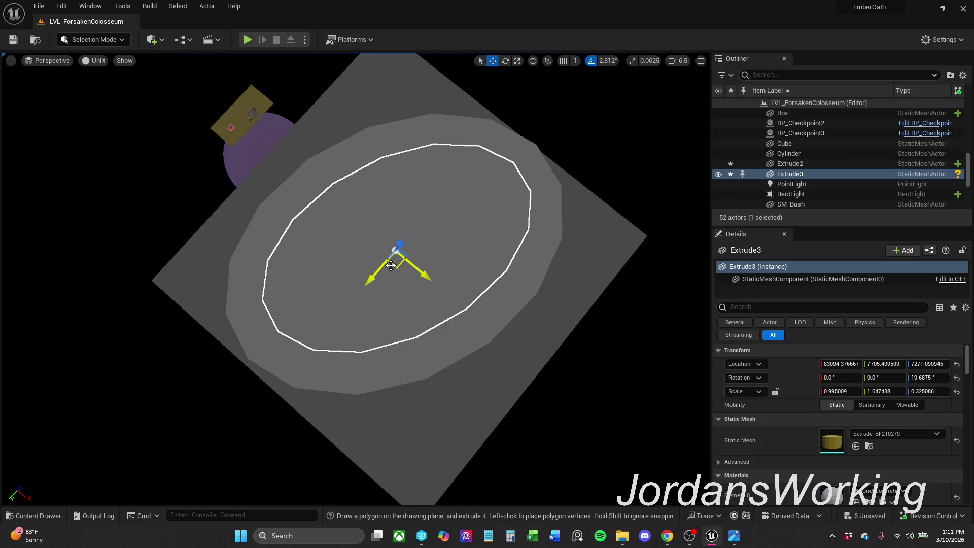
drag(391, 266, 394, 262)
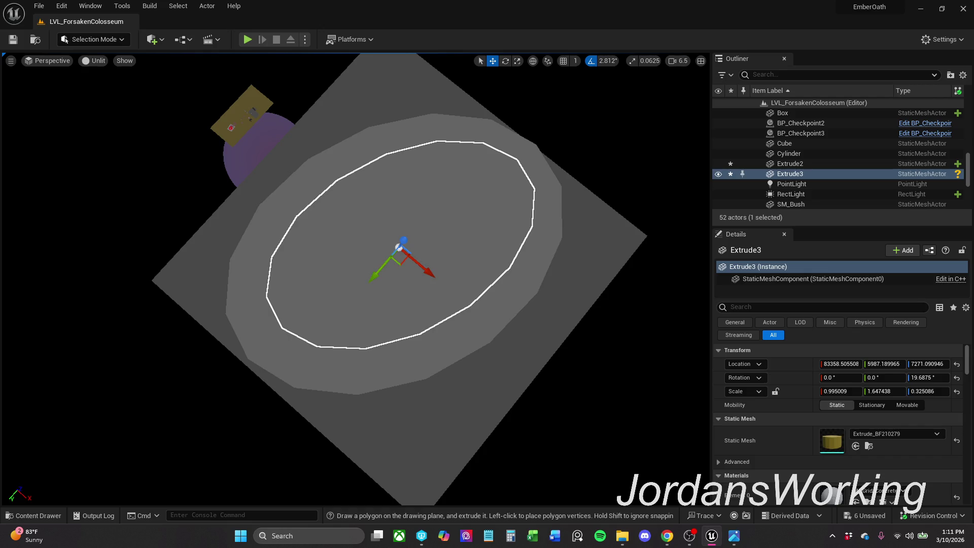
Step: Rotate Extrude3 to 11.25° and reposition it over the platform below
mouse_move(411, 261)
mouse_down()
mouse_move(418, 270)
mouse_move(393, 250)
mouse_up()
key(e)
mouse_move(401, 287)
mouse_down()
mouse_move(445, 283)
mouse_move(431, 276)
mouse_up()
key(r)
key(w)
drag(390, 237, 393, 263)
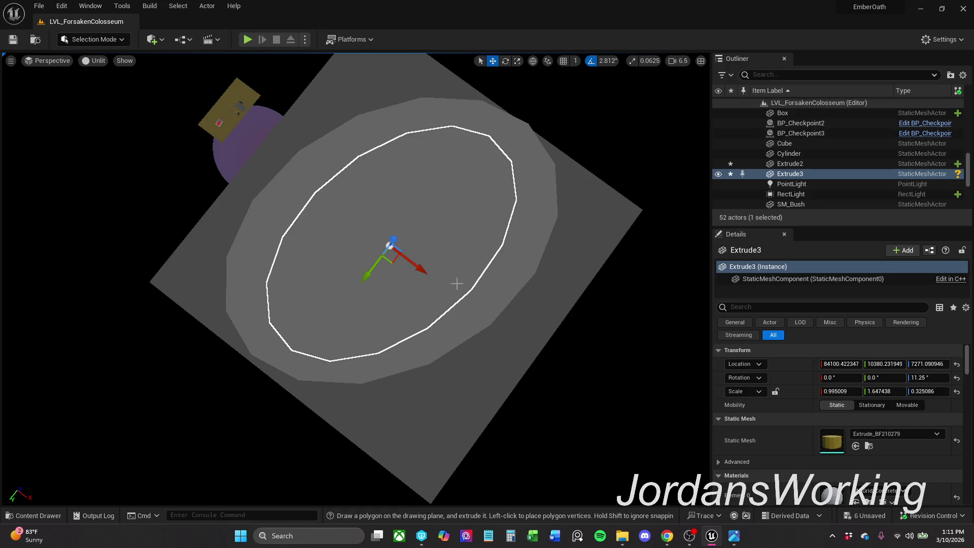
Step: Stretch the Extrude3 wall taller by scaling it along Z
mouse_move(382, 220)
mouse_down()
mouse_move(325, 228)
mouse_move(299, 253)
mouse_move(203, 198)
mouse_up()
key(e)
key(r)
mouse_move(203, 157)
mouse_down()
mouse_move(204, 122)
mouse_move(203, 152)
mouse_up()
mouse_move(305, 254)
mouse_down()
mouse_move(305, 228)
mouse_move(329, 193)
mouse_up()
mouse_move(305, 228)
mouse_down()
mouse_move(304, 264)
mouse_move(325, 292)
mouse_move(406, 254)
mouse_move(482, 198)
mouse_up()
Step: Reposition Extrude3 along Z, ending at Scale Z 0.559305 and Location Z 1401.585299
key(w)
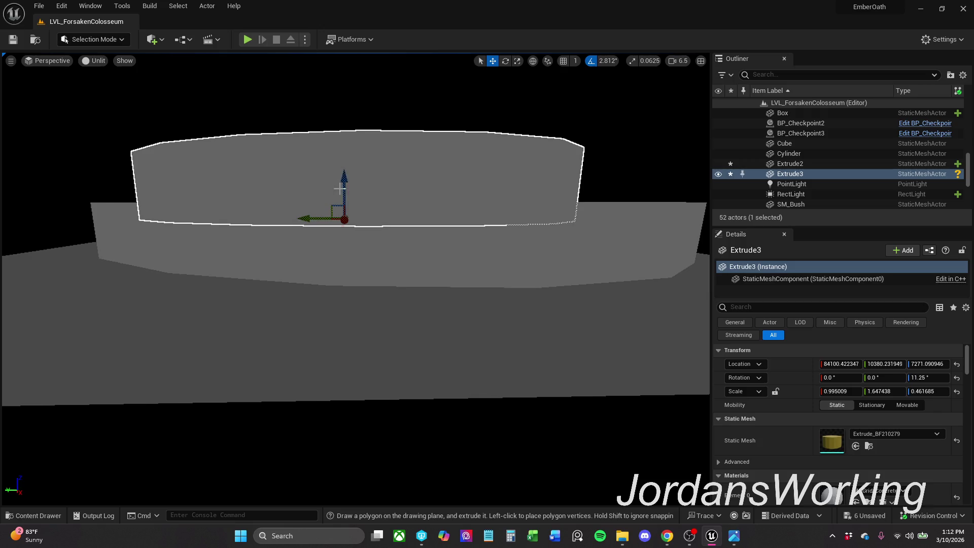
drag(347, 179, 348, 204)
key(e)
key(r)
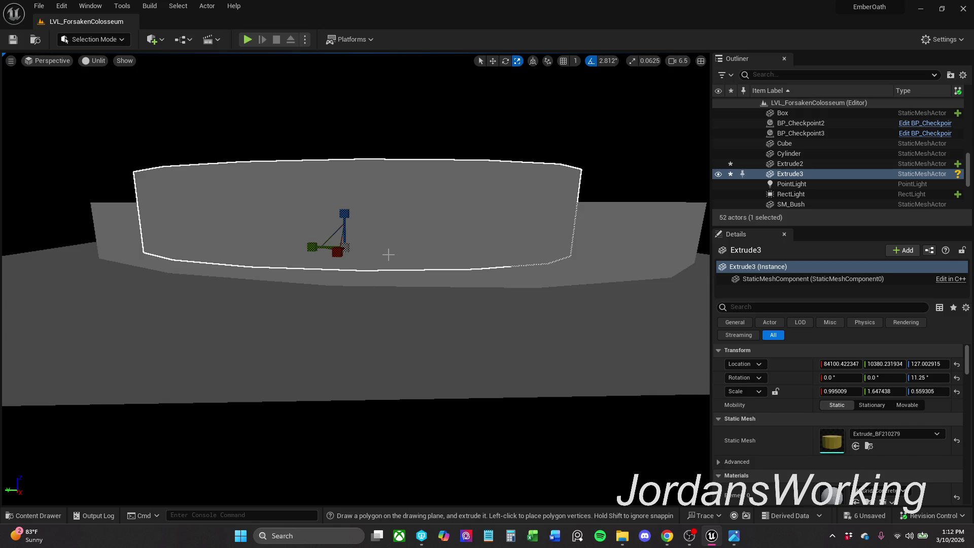
mouse_move(430, 271)
mouse_down()
mouse_move(314, 274)
mouse_move(291, 221)
mouse_up()
key(w)
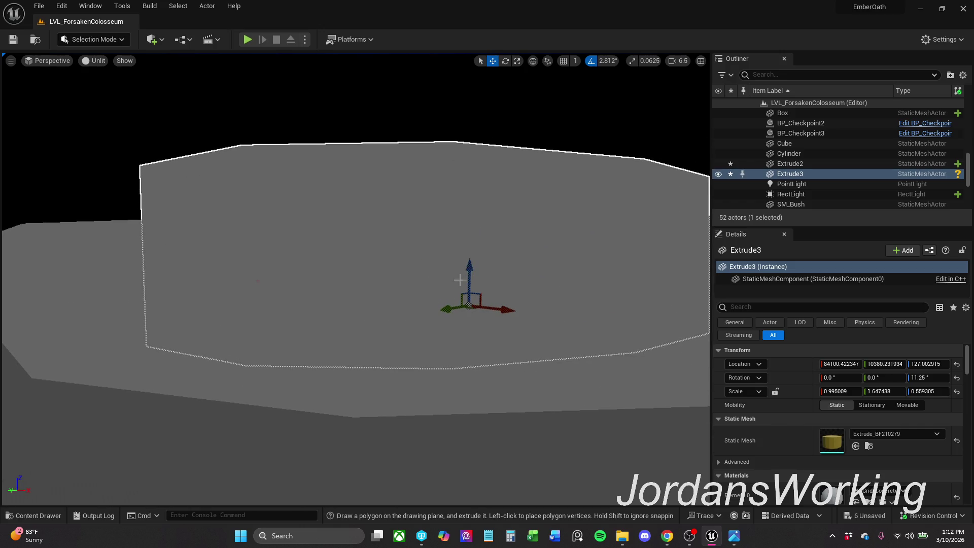
mouse_move(467, 271)
mouse_down()
mouse_move(467, 257)
mouse_move(304, 274)
mouse_move(358, 217)
mouse_move(436, 233)
mouse_move(261, 432)
mouse_up()
drag(486, 224, 486, 224)
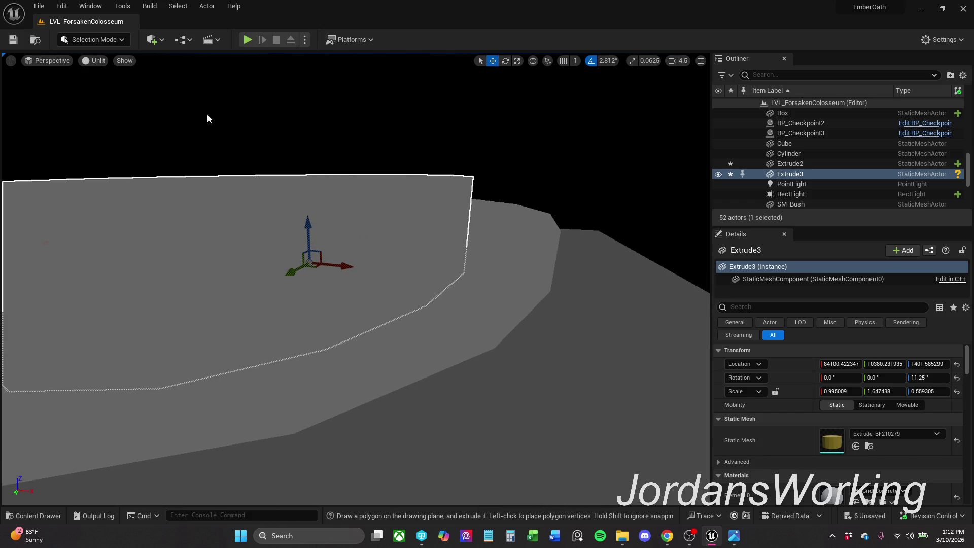
Step: Switch the editor to Modeling Mode and show the Model tools
click(99, 40)
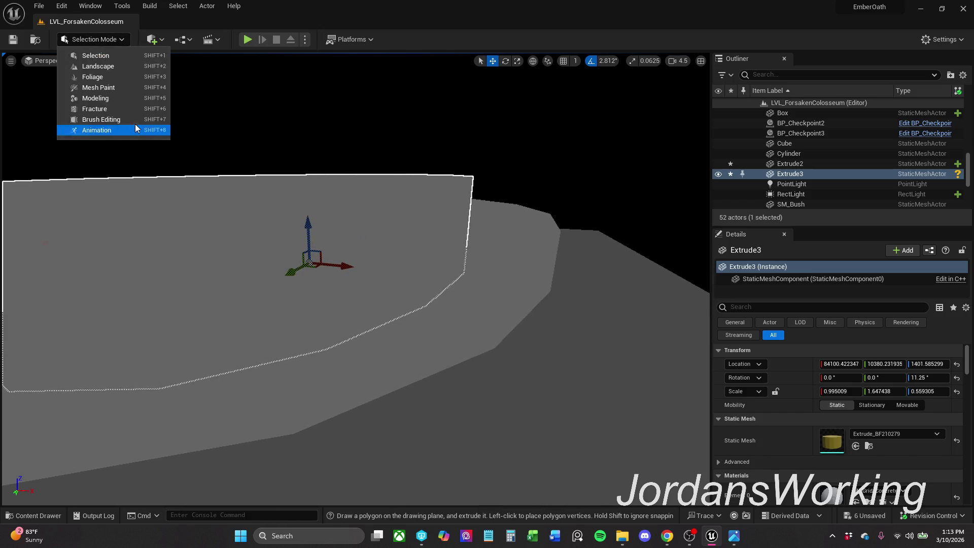
click(120, 100)
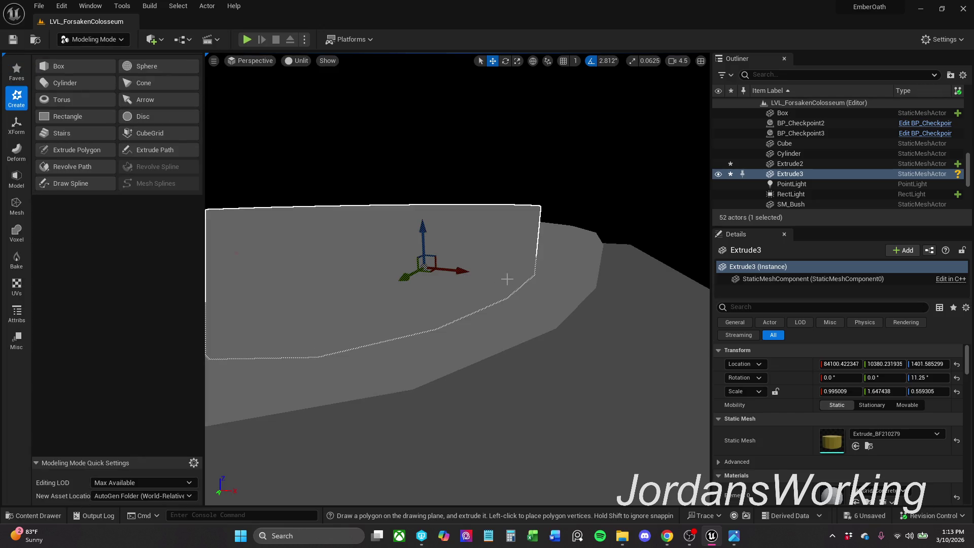
click(16, 151)
click(23, 175)
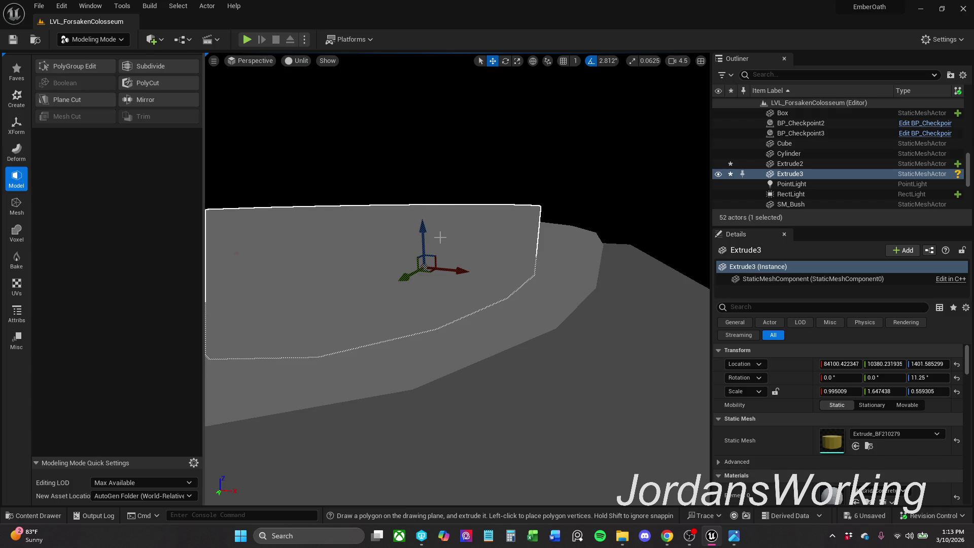
Step: Subtract Extrude3 from Extrude2 with a Difference A-B Boolean and accept it
click(561, 268)
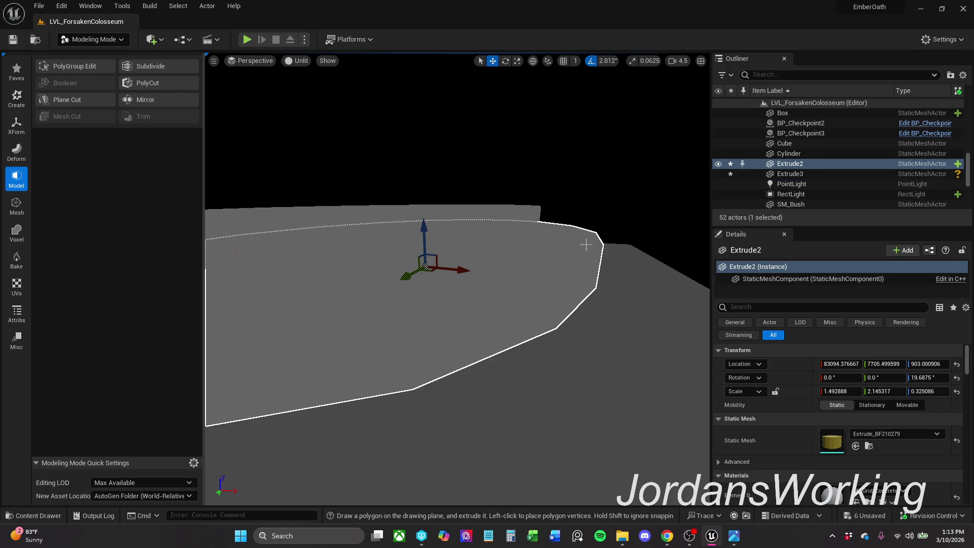
shift+click(498, 210)
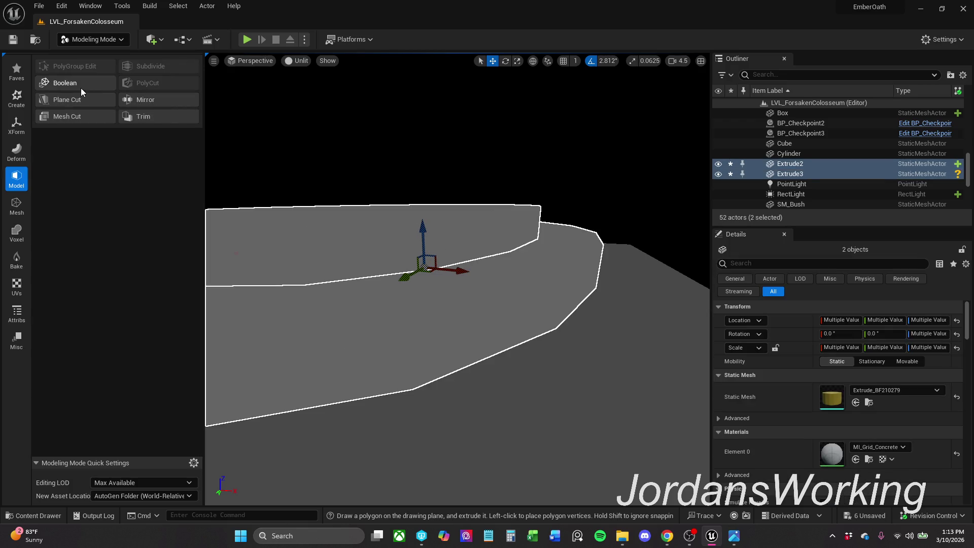
click(65, 83)
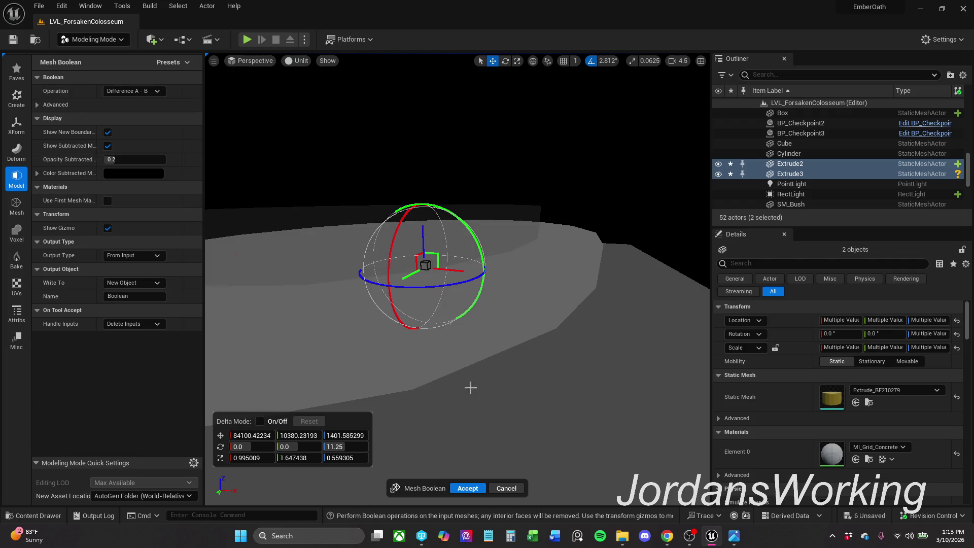
mouse_move(259, 414)
mouse_down()
mouse_move(525, 338)
mouse_move(508, 207)
mouse_up()
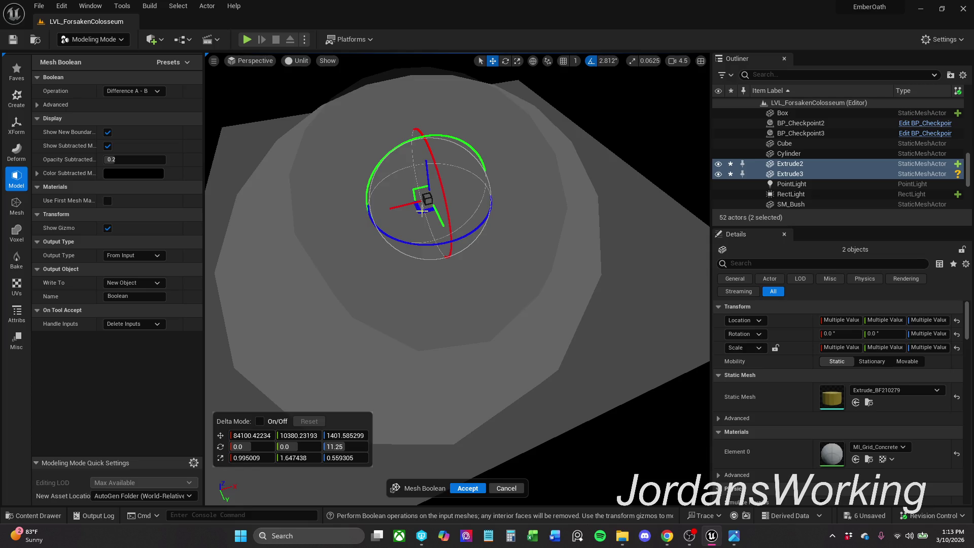
mouse_move(422, 210)
mouse_down()
mouse_move(404, 205)
mouse_move(411, 215)
mouse_move(416, 132)
mouse_move(409, 208)
mouse_move(435, 230)
mouse_up()
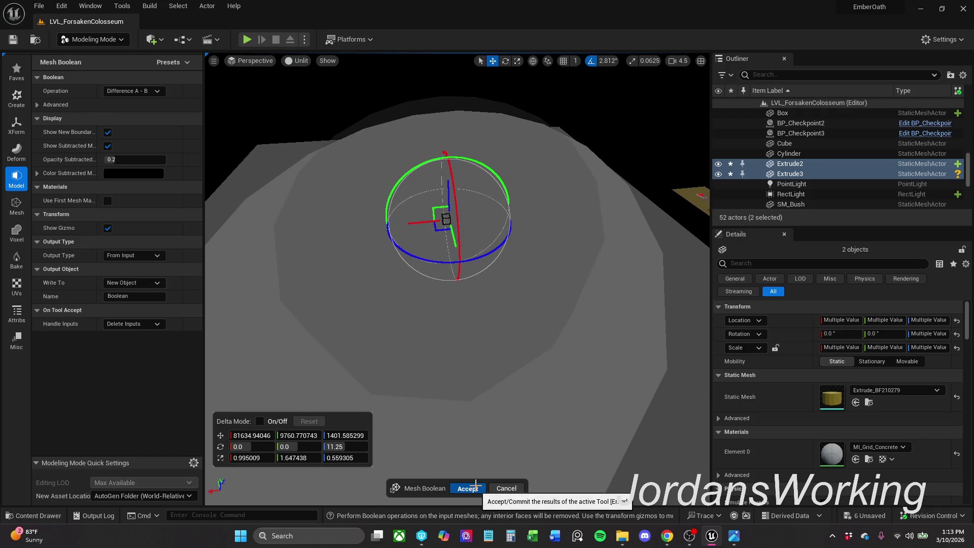
click(469, 487)
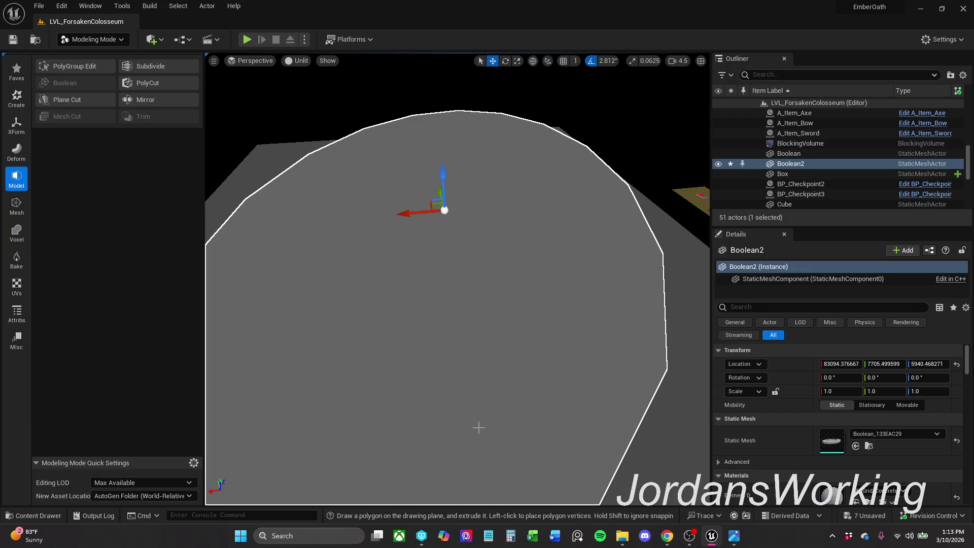
Step: Switch the viewport to Lit, then to Detail Lighting view mode
drag(479, 428, 504, 412)
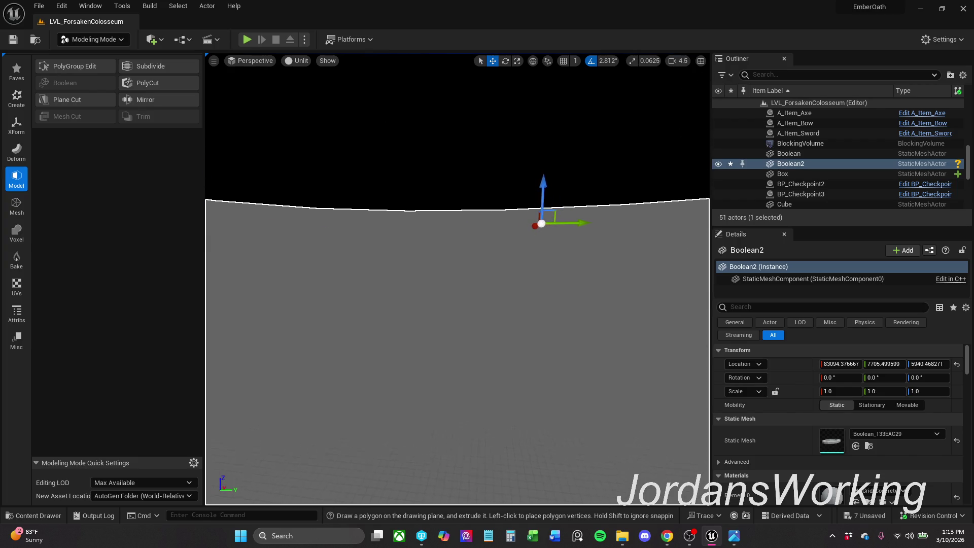
click(302, 61)
click(314, 87)
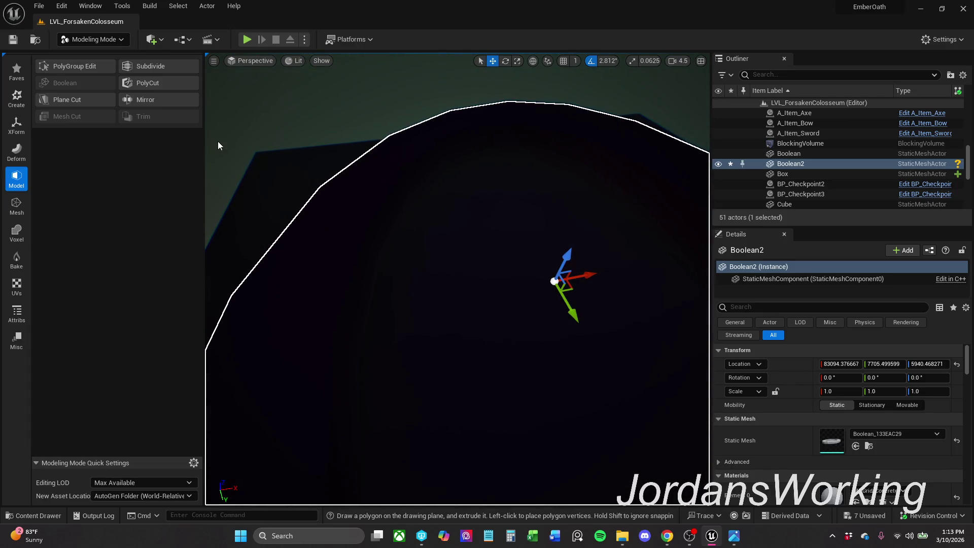
click(106, 40)
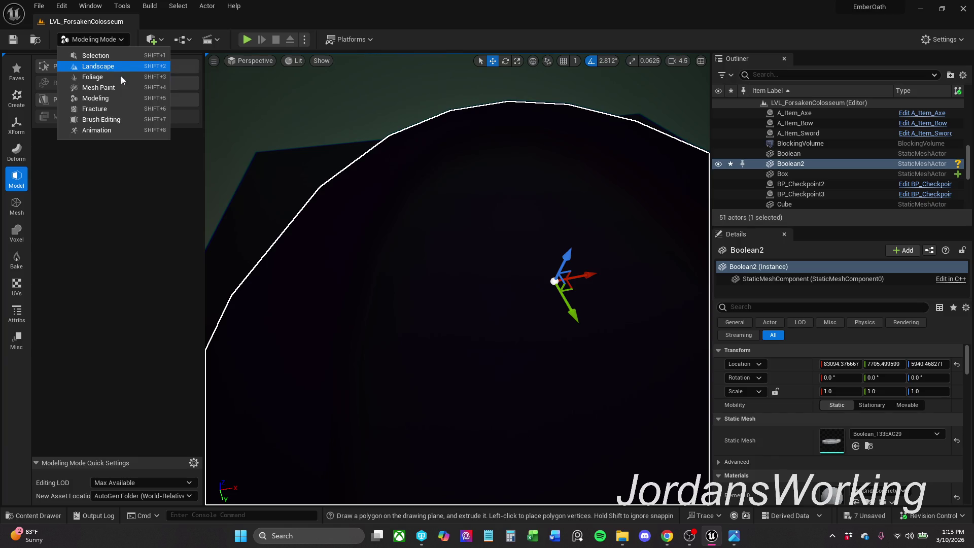
click(303, 63)
click(303, 63)
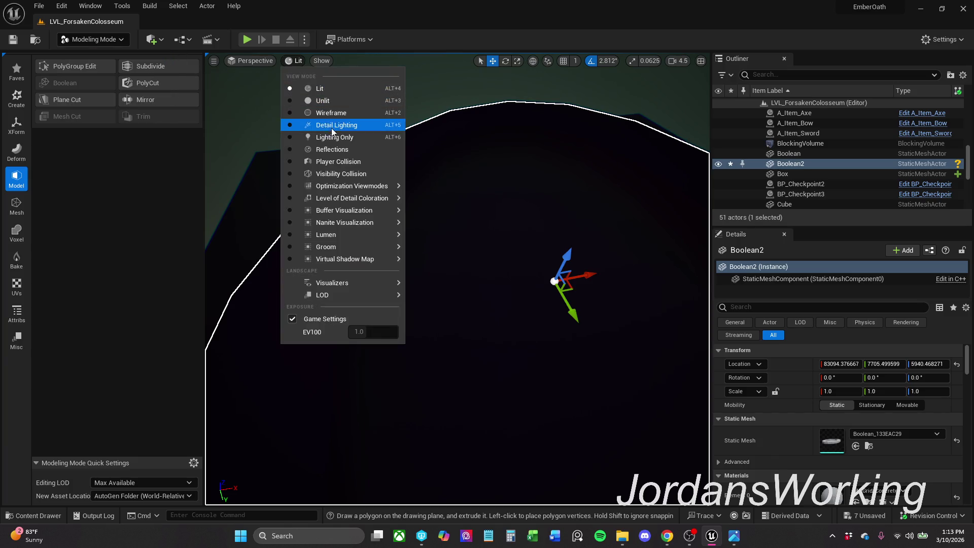
key(Escape)
key(alt+5)
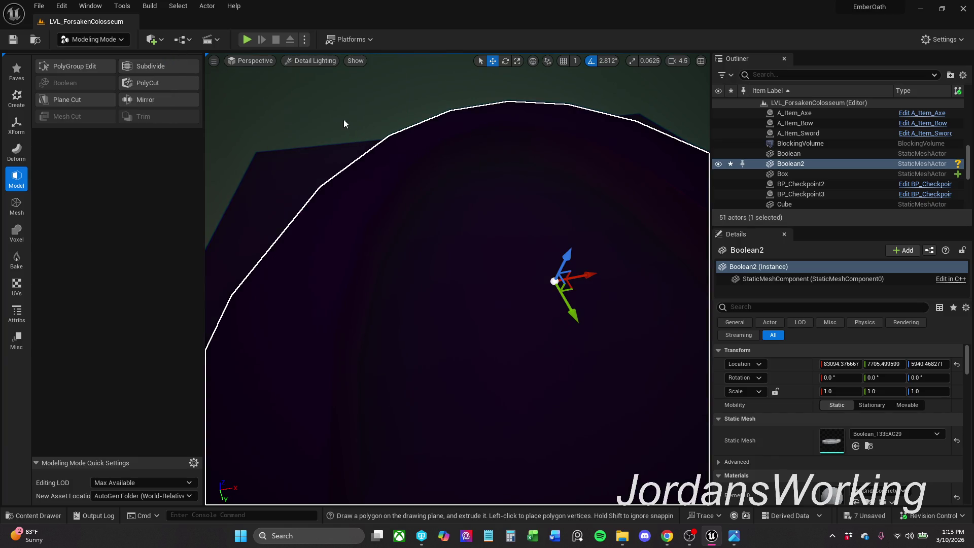
Step: Preview Lighting Only, then switch to Visibility Collision and orbit around the Boolean2 ring
click(320, 62)
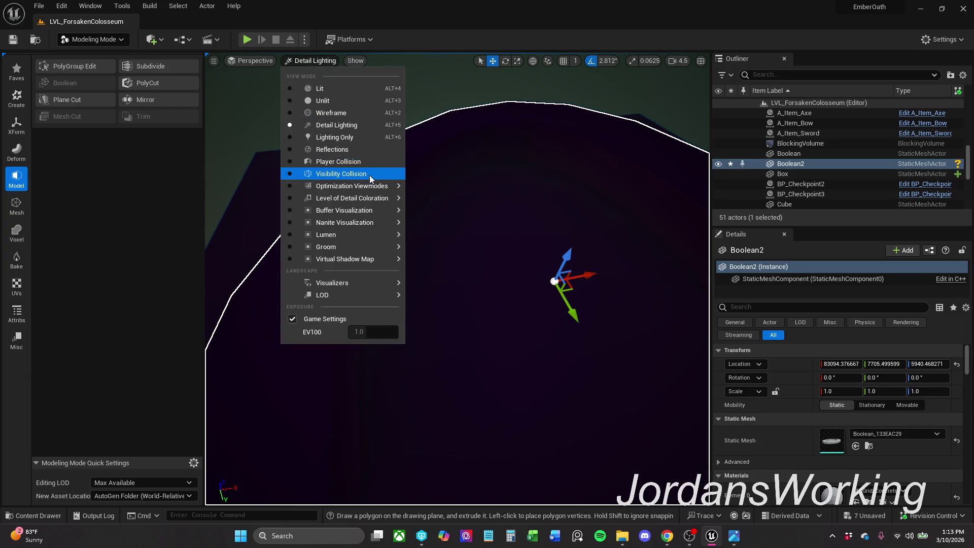
click(358, 141)
click(304, 61)
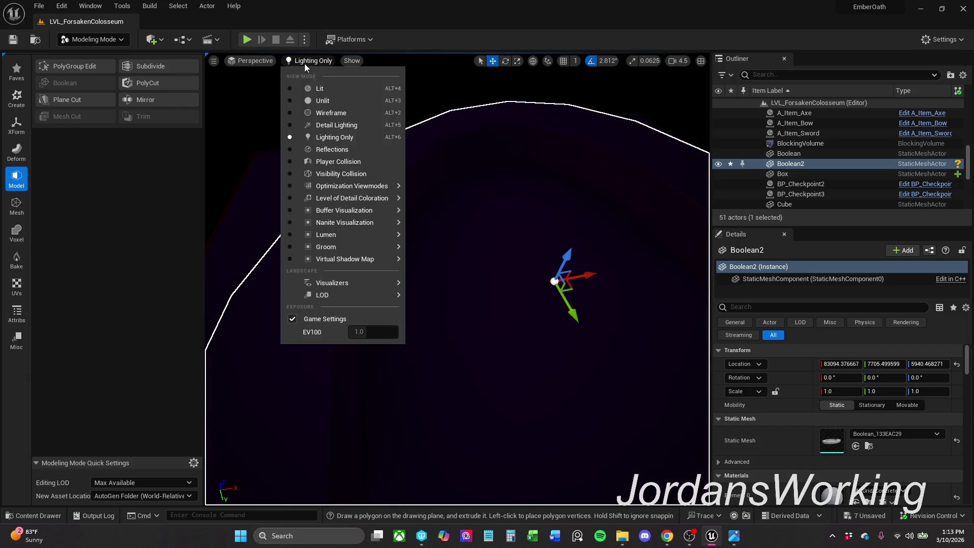
click(365, 174)
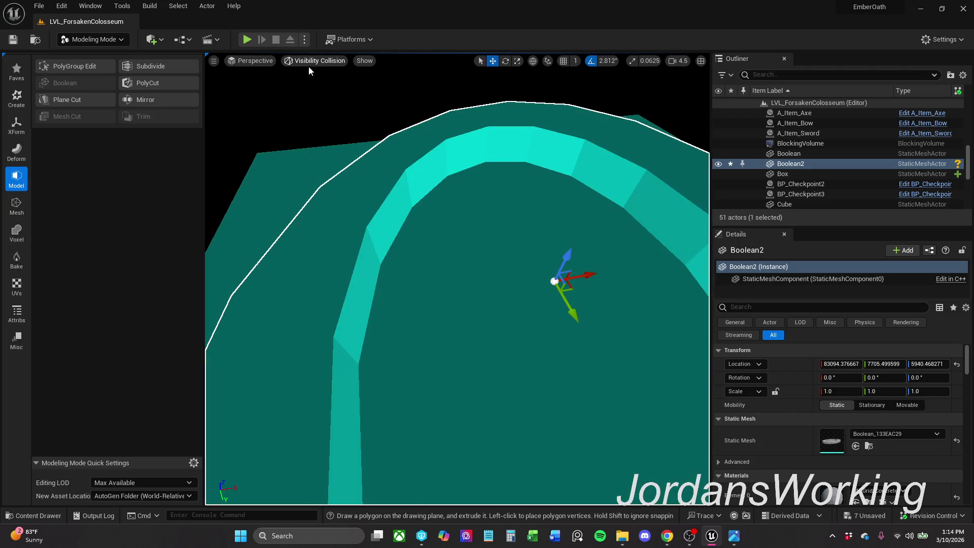
mouse_move(457, 279)
mouse_down()
mouse_move(457, 477)
mouse_move(411, 477)
mouse_up()
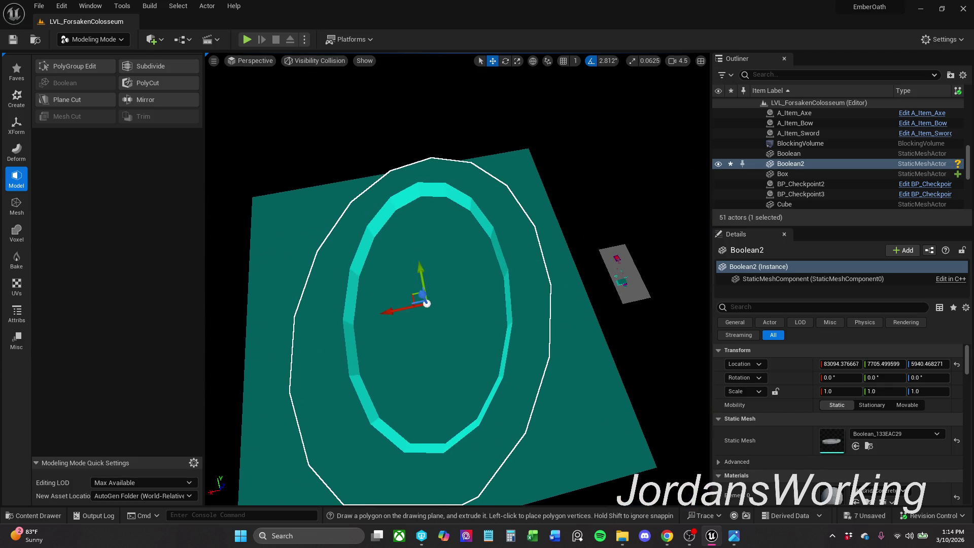
mouse_move(480, 201)
mouse_down()
mouse_move(456, 203)
mouse_move(480, 201)
mouse_up()
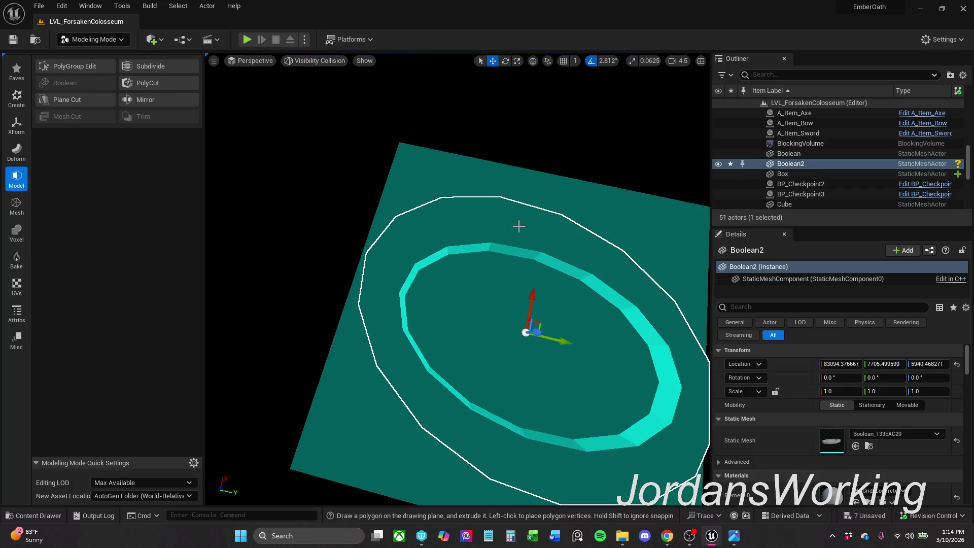
mouse_move(511, 243)
mouse_down()
mouse_move(482, 243)
mouse_move(488, 198)
mouse_up()
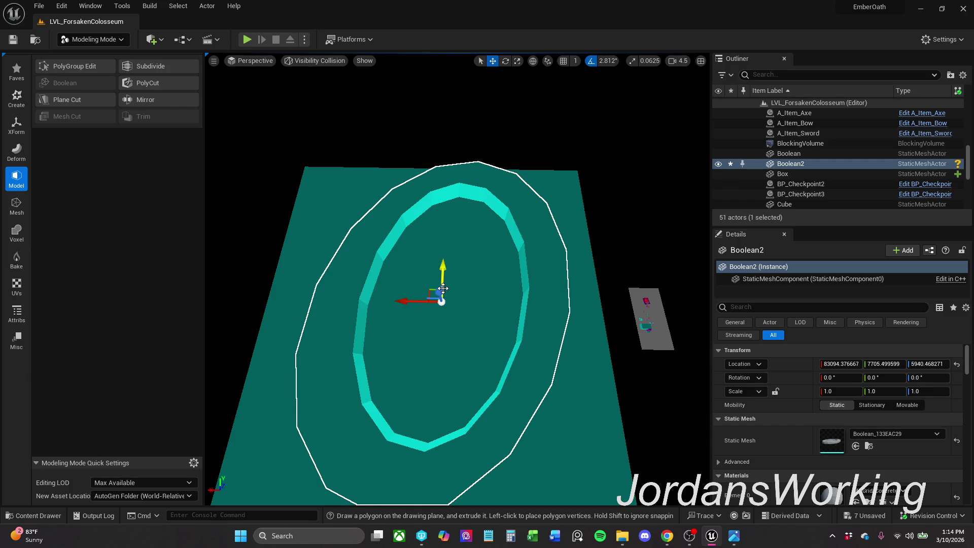
mouse_move(551, 312)
mouse_down()
mouse_move(523, 304)
mouse_move(551, 299)
mouse_move(535, 272)
mouse_move(561, 261)
mouse_move(281, 90)
mouse_up()
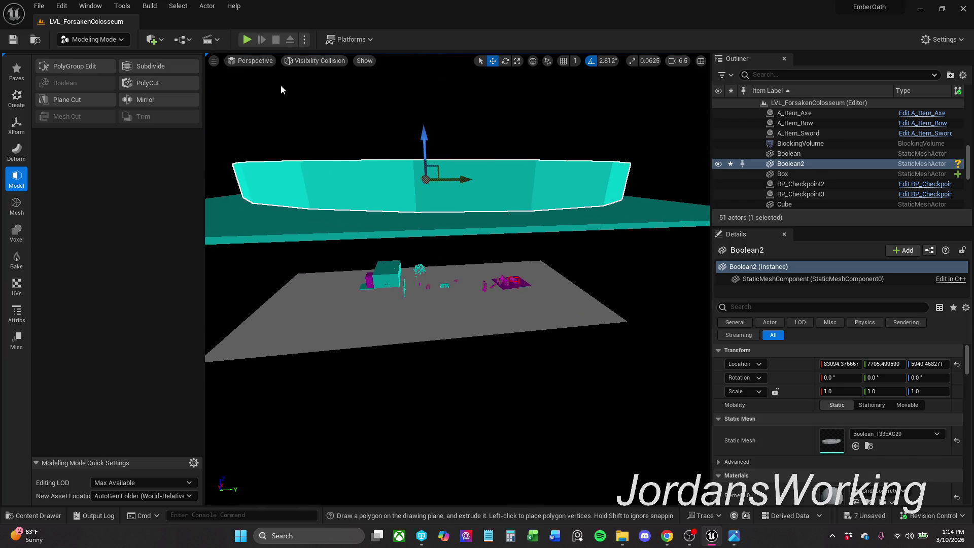
click(324, 59)
click(340, 87)
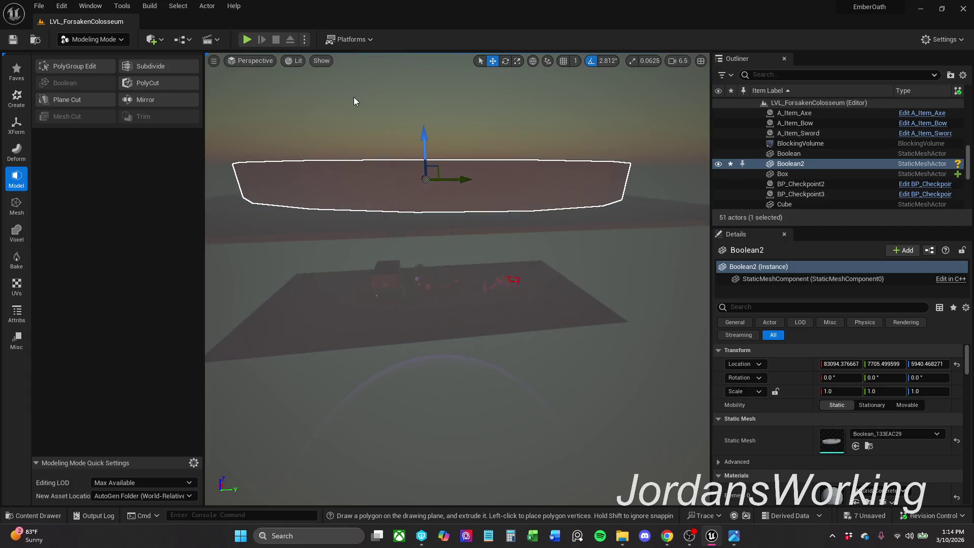
mouse_move(532, 262)
mouse_down()
mouse_move(533, 221)
mouse_move(532, 244)
mouse_move(517, 253)
mouse_move(456, 284)
mouse_move(457, 264)
mouse_move(457, 289)
mouse_move(503, 235)
mouse_up()
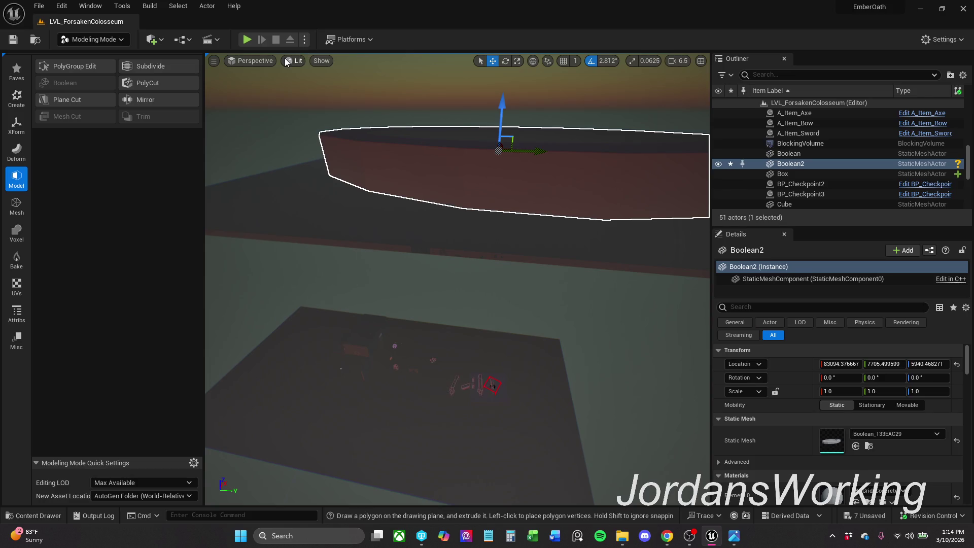
click(264, 62)
click(295, 60)
click(294, 61)
click(357, 161)
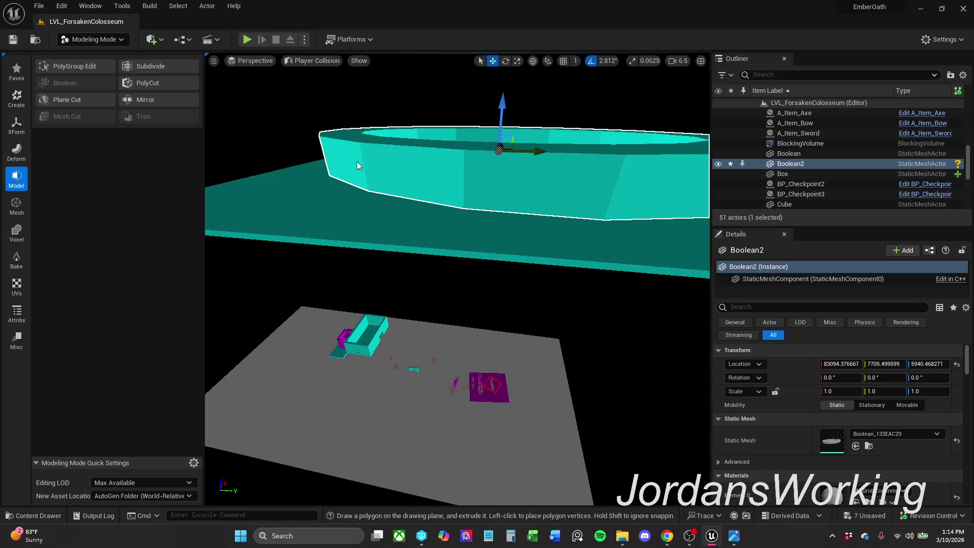
click(304, 60)
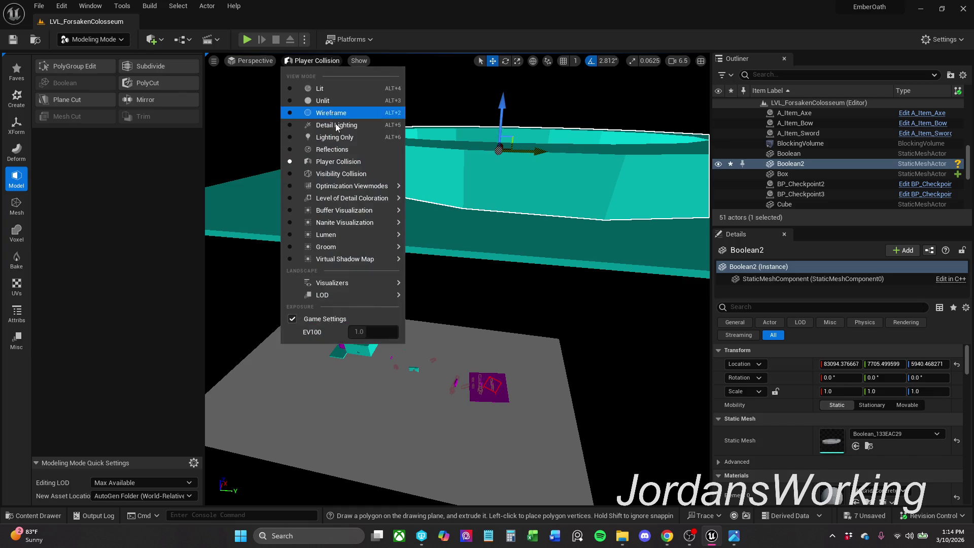
click(359, 175)
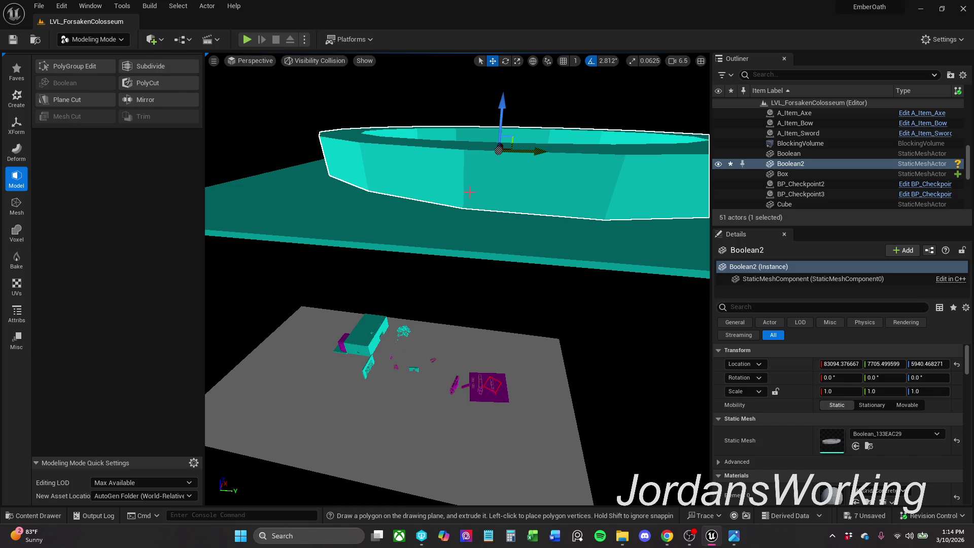
key(f)
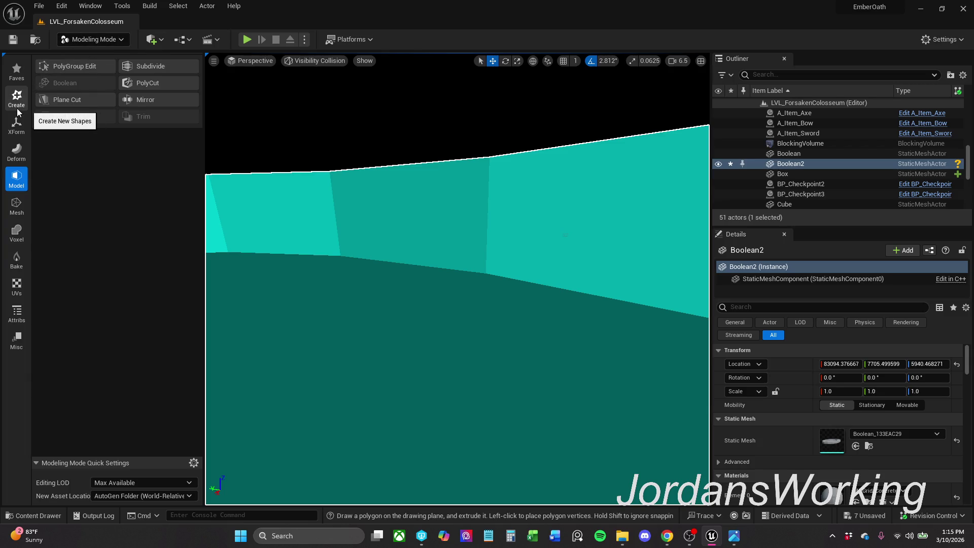
Step: Return to Selection Mode and browse the Content Drawer to _MyContent/Blockout/Doors
click(93, 44)
click(101, 56)
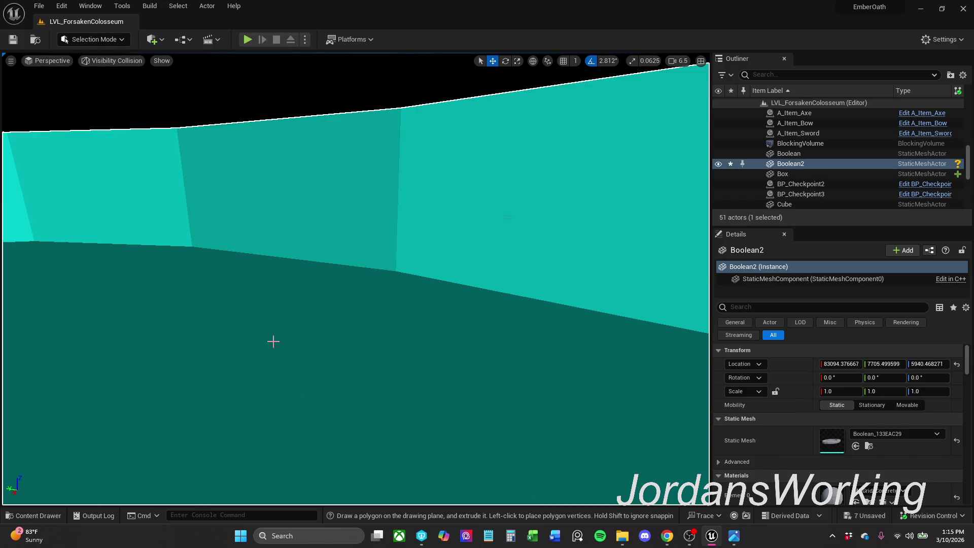
click(41, 516)
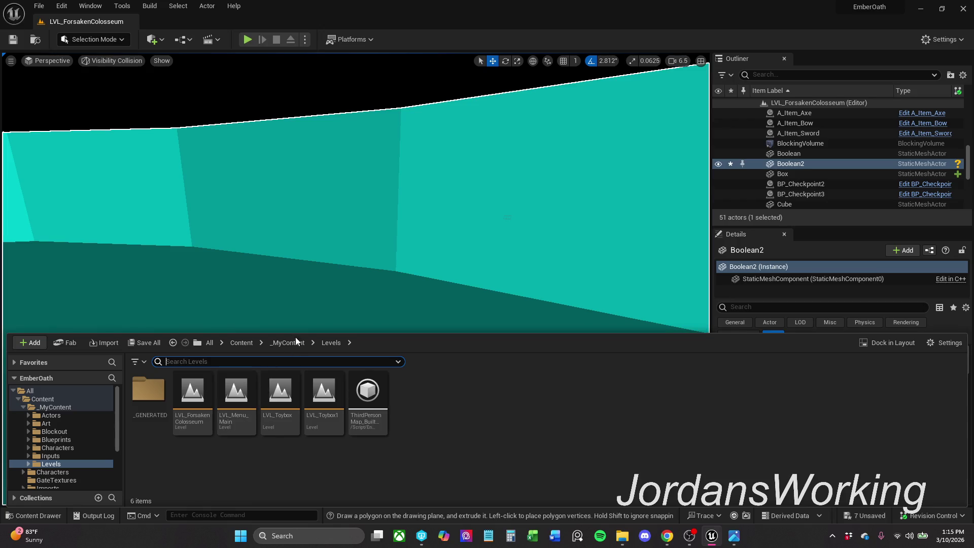
click(294, 342)
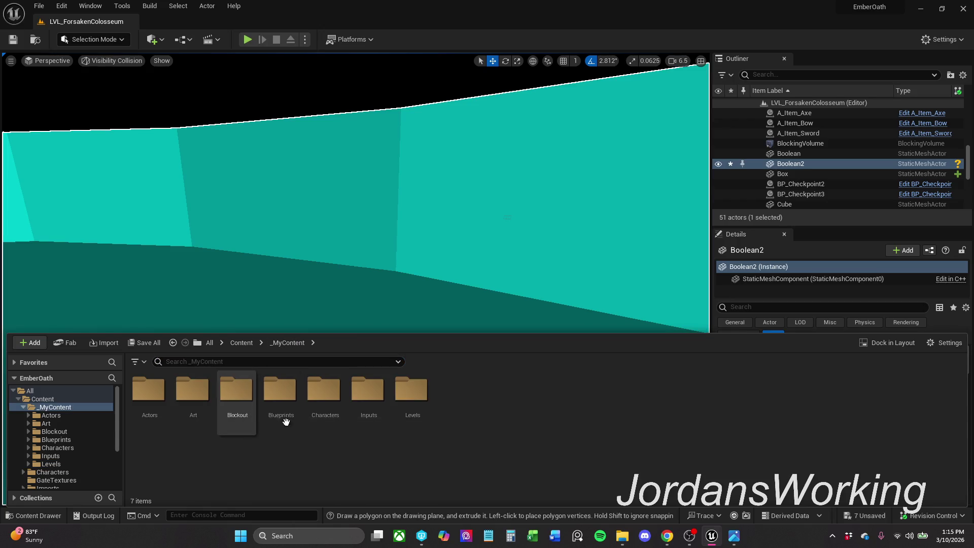
double_click(193, 393)
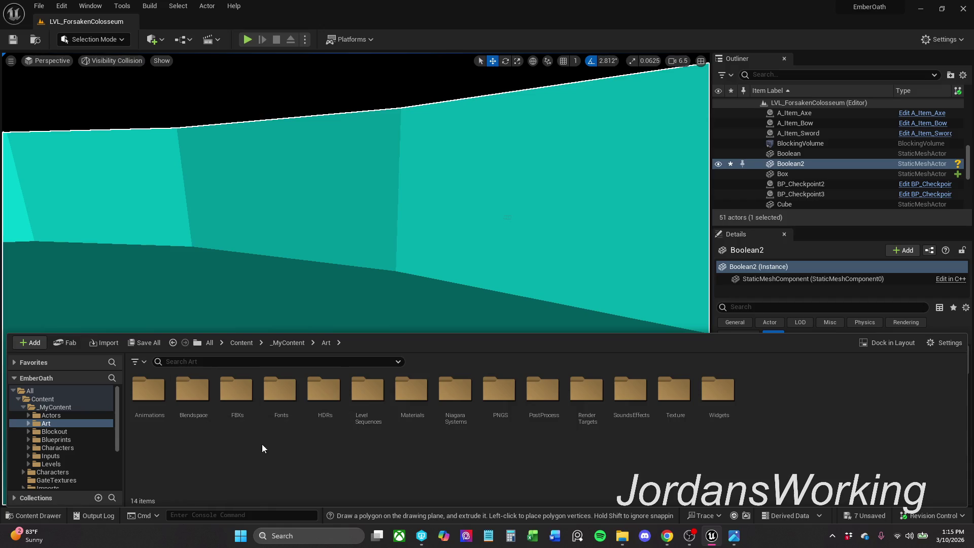
click(302, 343)
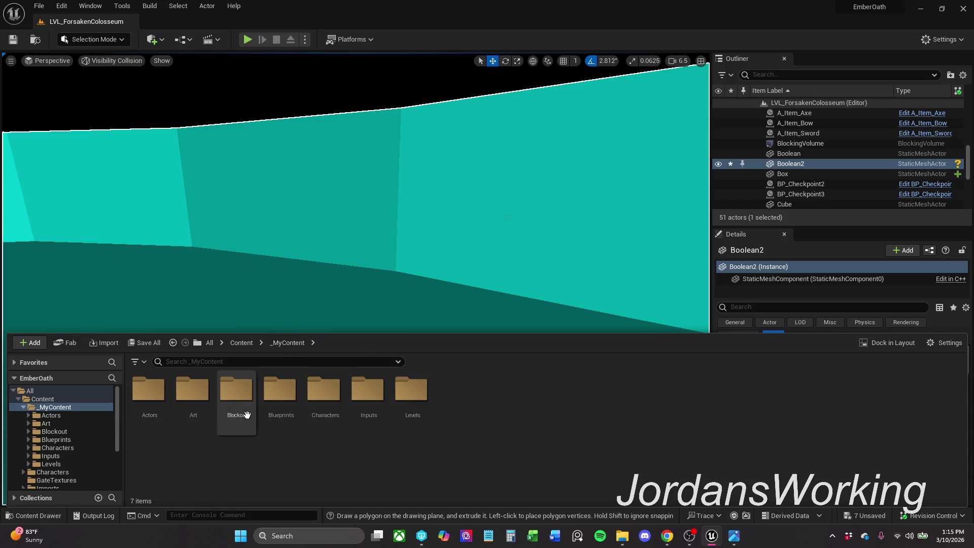
double_click(238, 401)
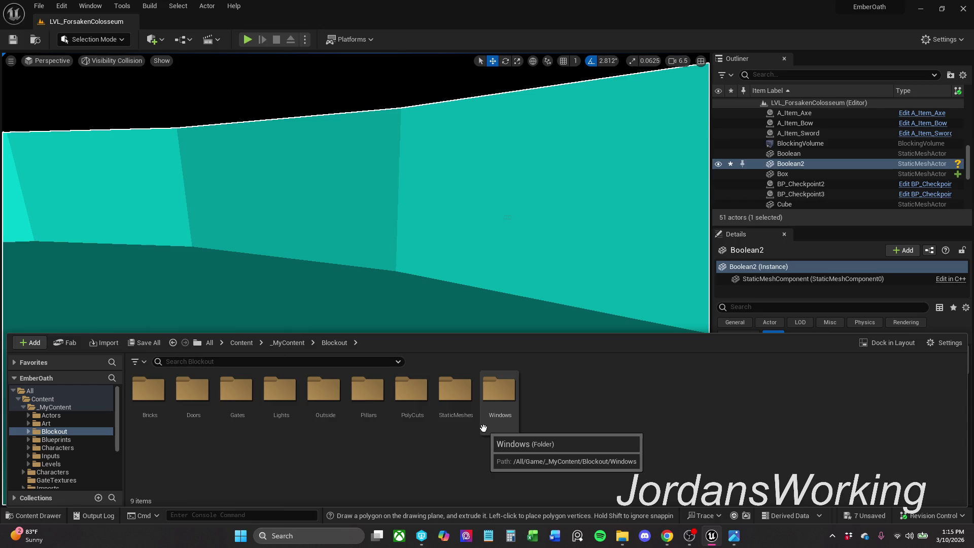
double_click(456, 405)
click(335, 343)
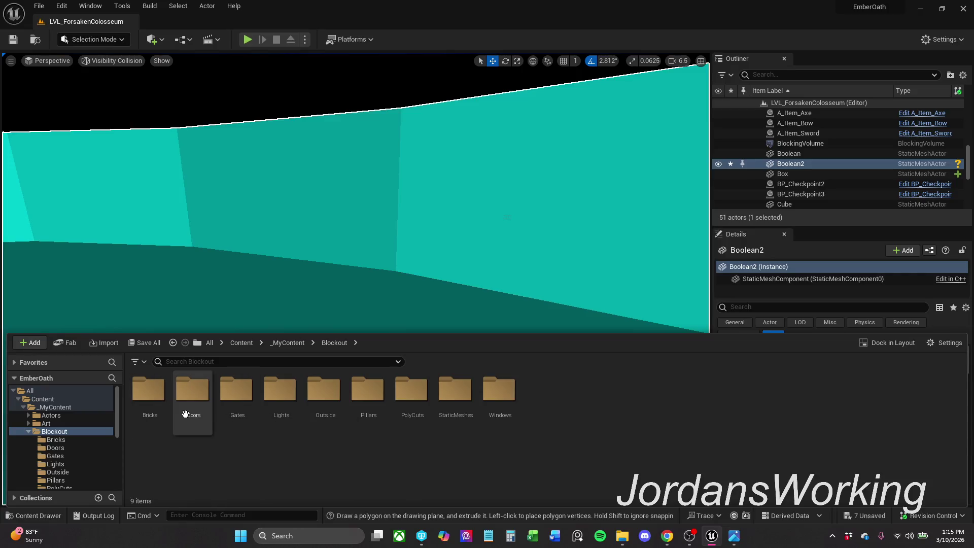
double_click(186, 414)
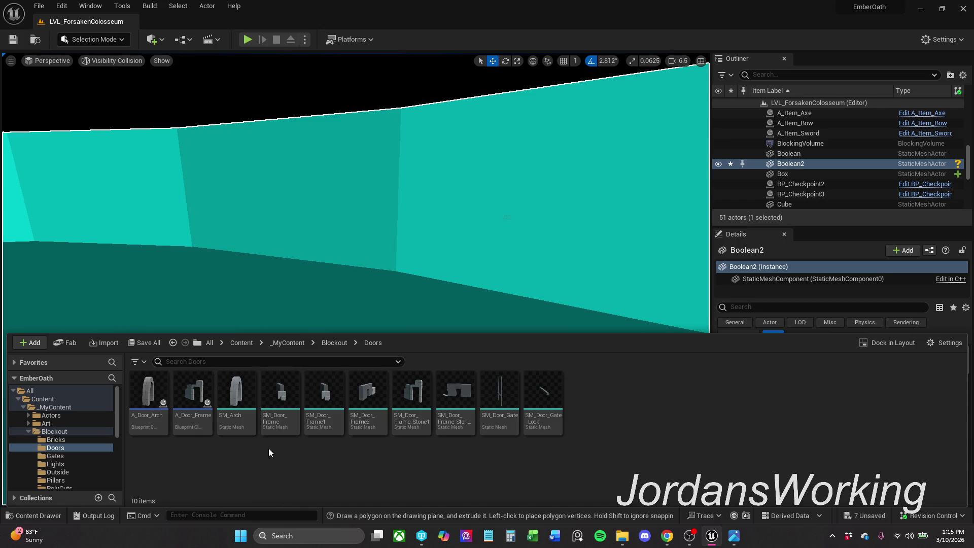
Step: Place an A_Door_Arch actor in the level and fly the view toward it
mouse_move(239, 422)
mouse_move(239, 422)
mouse_down()
mouse_move(152, 406)
mouse_move(208, 287)
mouse_move(168, 310)
mouse_up()
mouse_move(315, 326)
mouse_down()
mouse_move(325, 305)
mouse_move(375, 304)
mouse_move(376, 284)
mouse_move(378, 305)
mouse_move(365, 315)
mouse_move(411, 311)
mouse_move(406, 305)
mouse_up()
scroll(335, 304, down, 3)
Step: Place an A_Door_Frame actor beside the door arch on the floor
drag(265, 342, 208, 411)
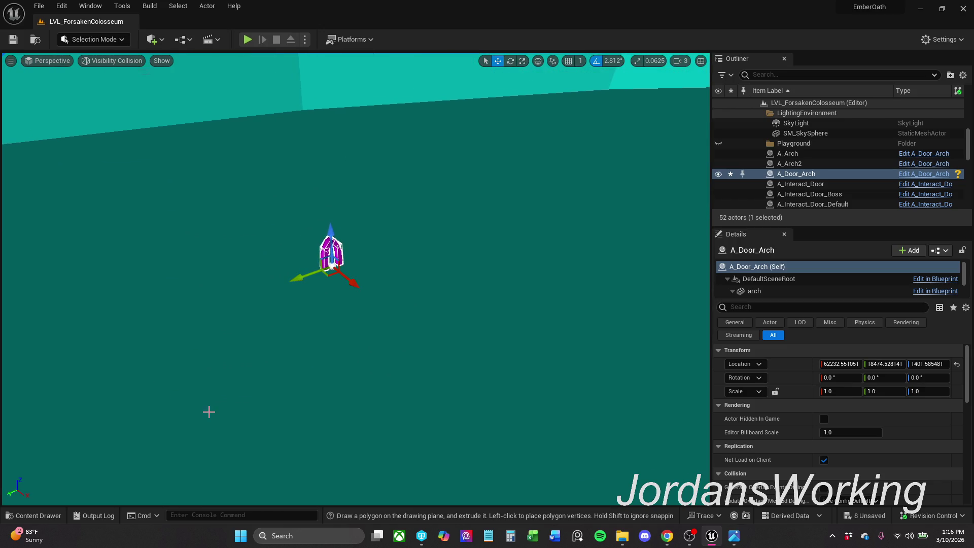
click(61, 515)
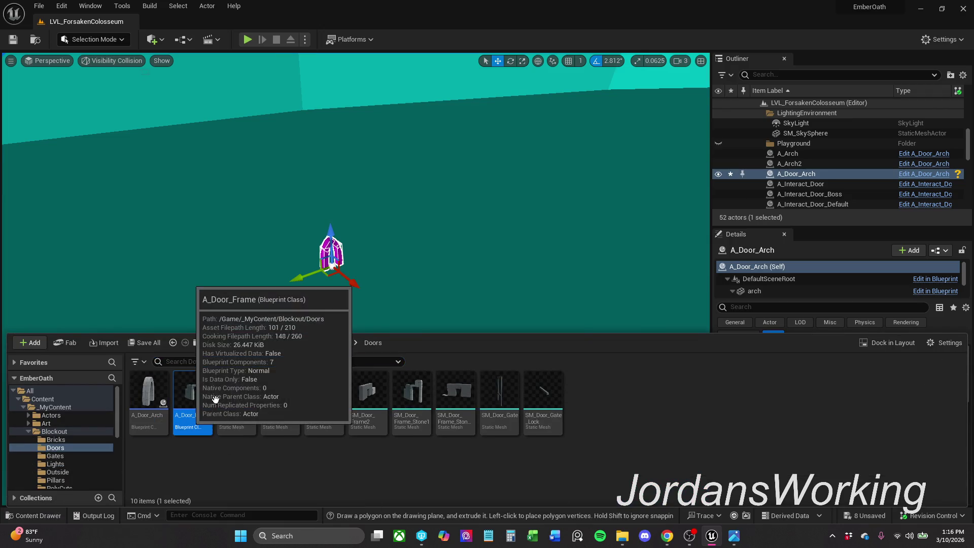
right_click(413, 250)
drag(426, 241, 426, 241)
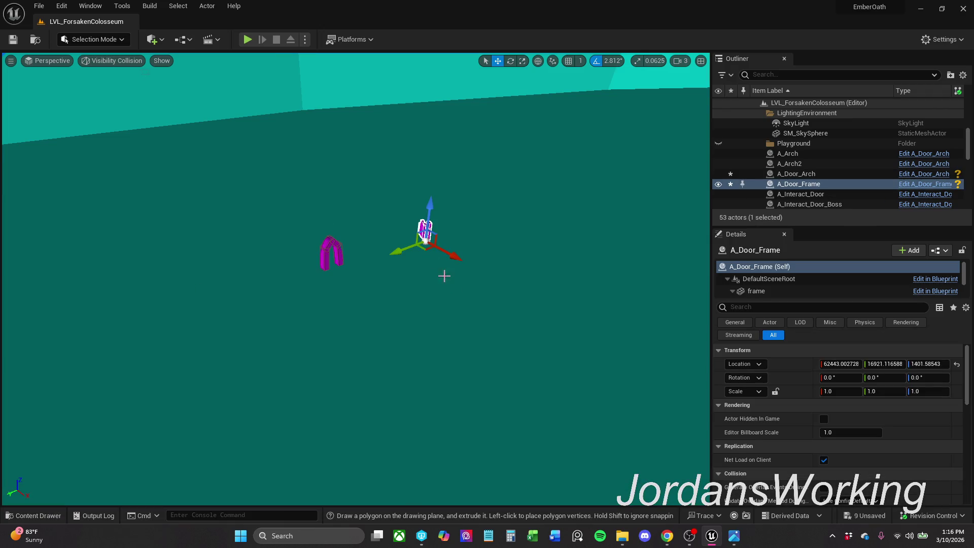
key(w)
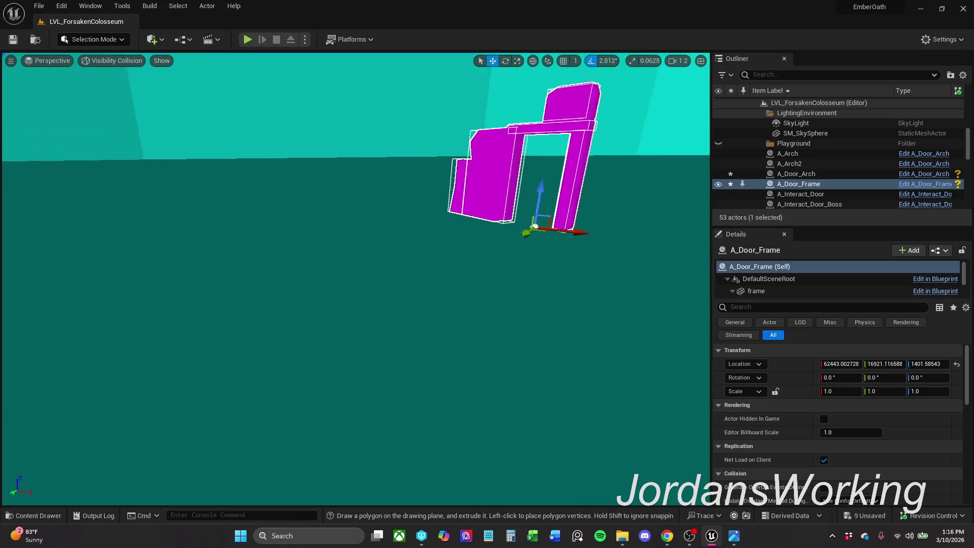
scroll(425, 240, down, 2)
scroll(355, 203, down, 3)
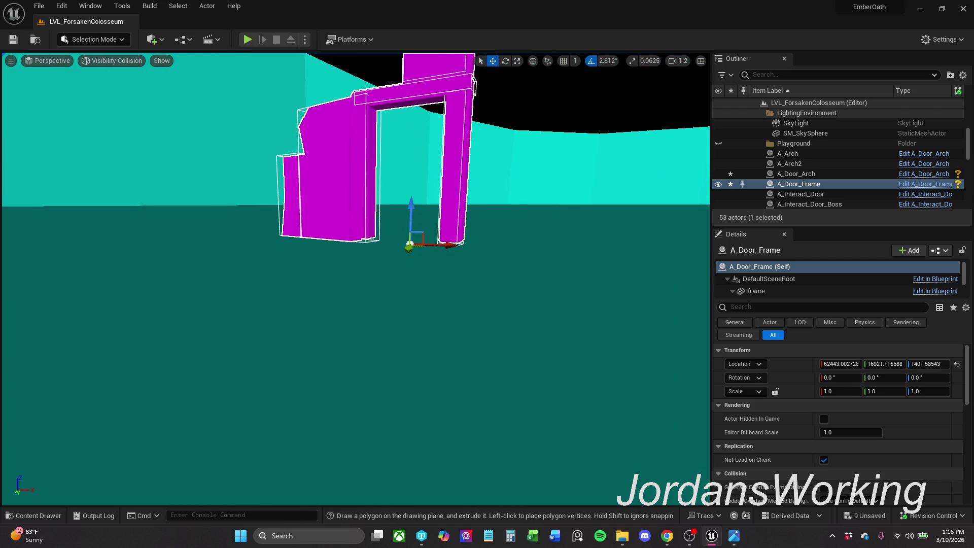
drag(507, 287, 451, 288)
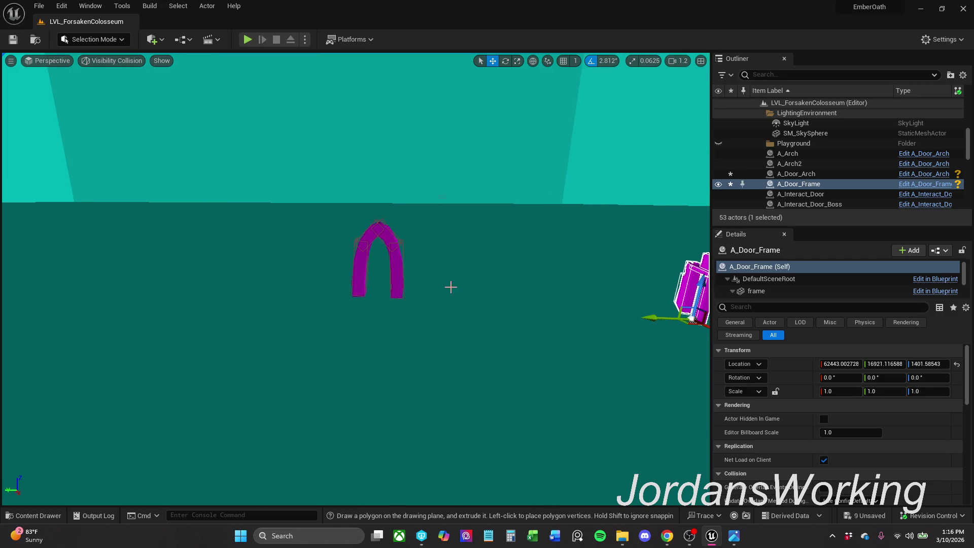
Step: Test-raise the arch and door frame together, then undo the move
ctrl+click(380, 236)
drag(380, 236, 398, 197)
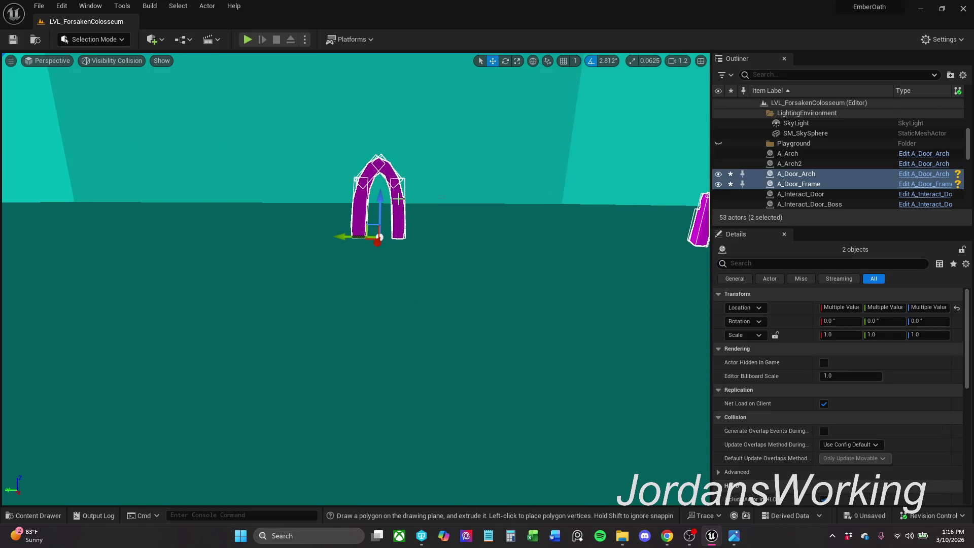
key(ctrl+z)
Step: Select and focus Boolean2, then raise it high above the floor
drag(479, 181, 508, 163)
click(512, 161)
key(f)
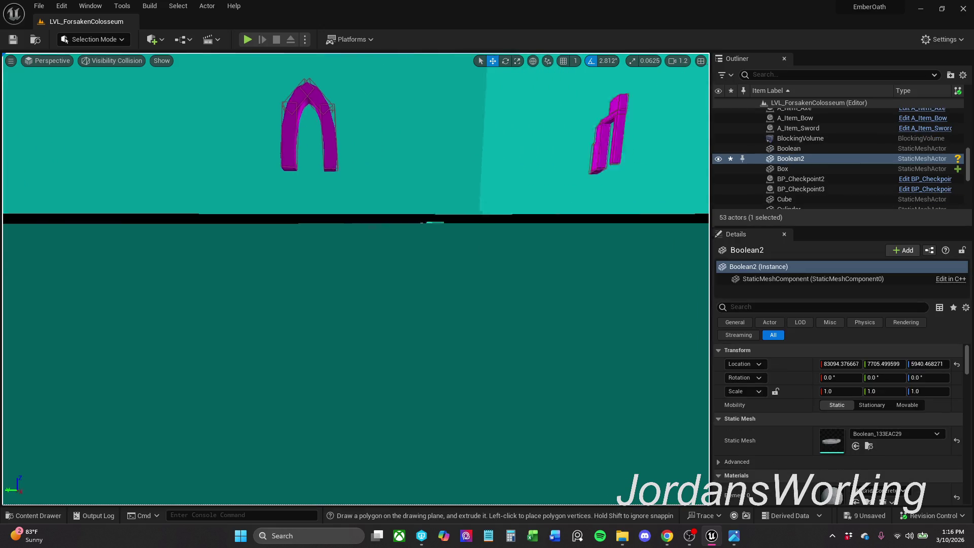
mouse_move(328, 157)
mouse_down()
mouse_move(347, 90)
mouse_move(352, 137)
mouse_up()
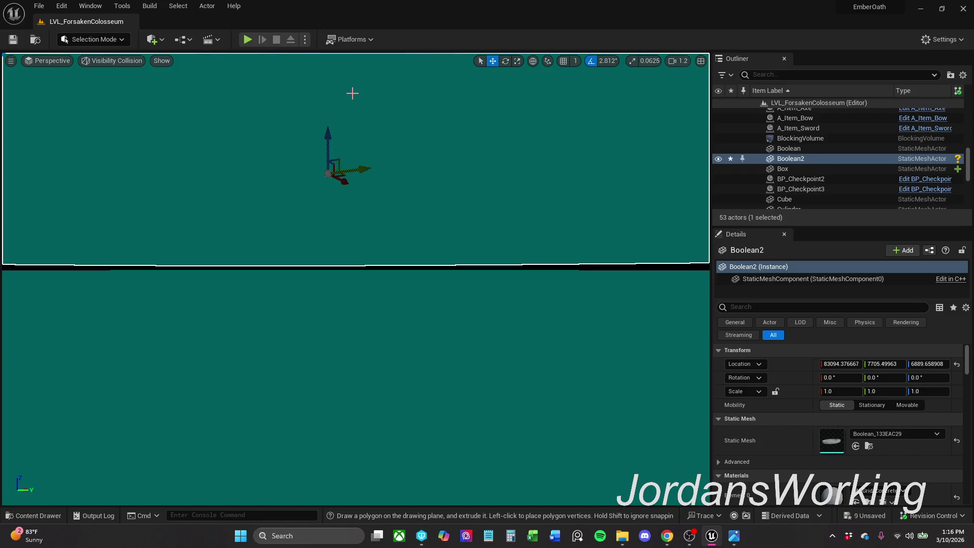
Step: Lower Boolean2 to Location Z 5813.58 and frame BP_Checkpoint2
mouse_move(352, 93)
mouse_down()
mouse_move(352, 203)
mouse_move(350, 178)
mouse_move(373, 162)
mouse_up()
mouse_move(49, 89)
mouse_down()
mouse_move(52, 134)
mouse_move(58, 114)
mouse_up()
drag(342, 176, 330, 123)
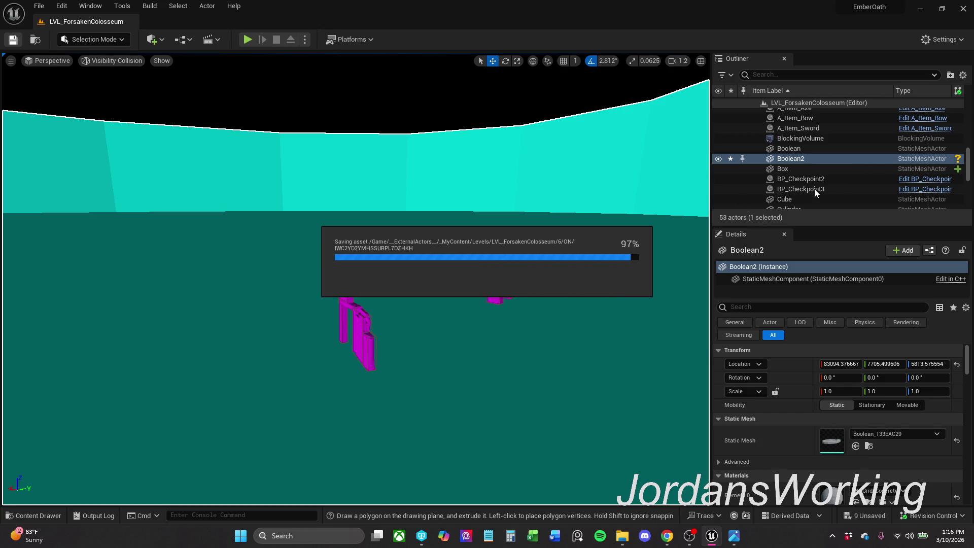
double_click(830, 180)
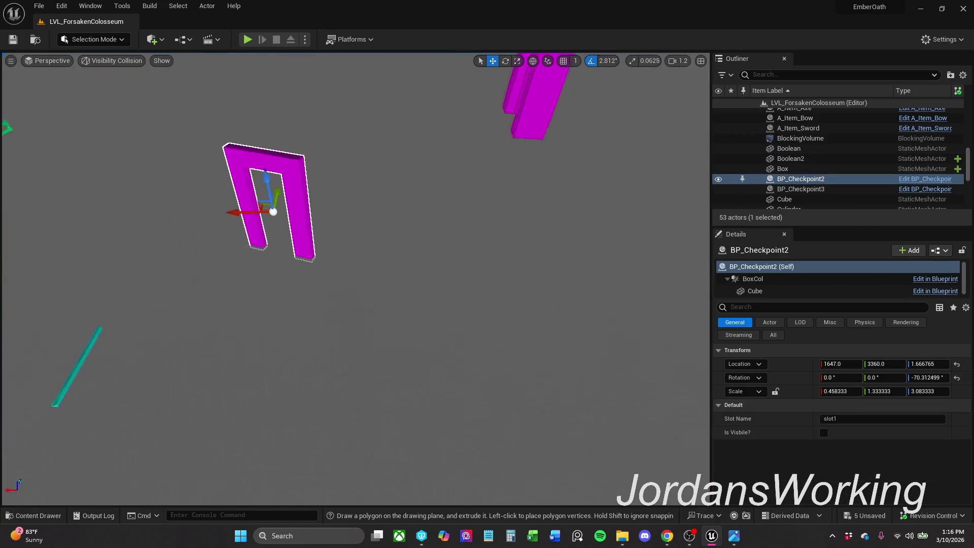
Step: Drop second copies of A_Door_Arch and A_Door_Frame into the level, then delete them
click(52, 516)
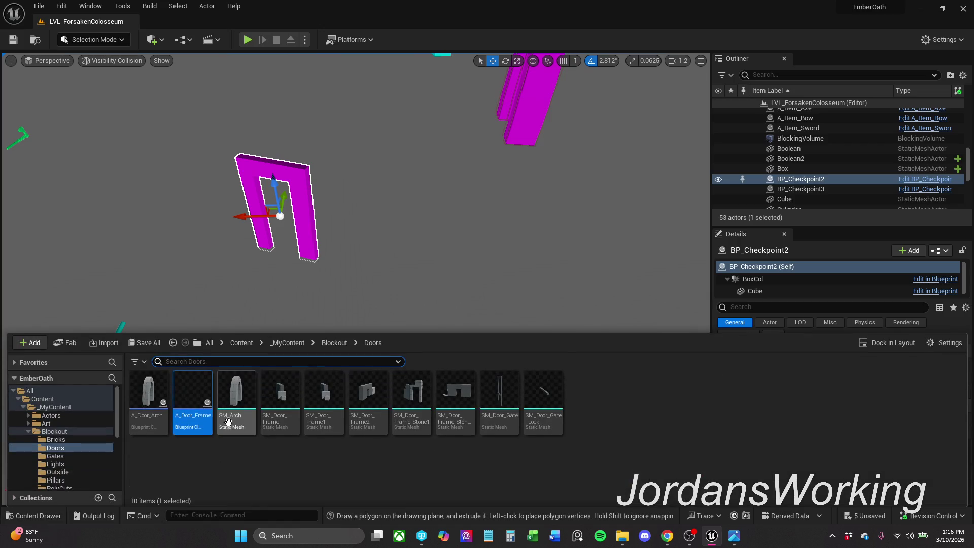
ctrl+click(154, 423)
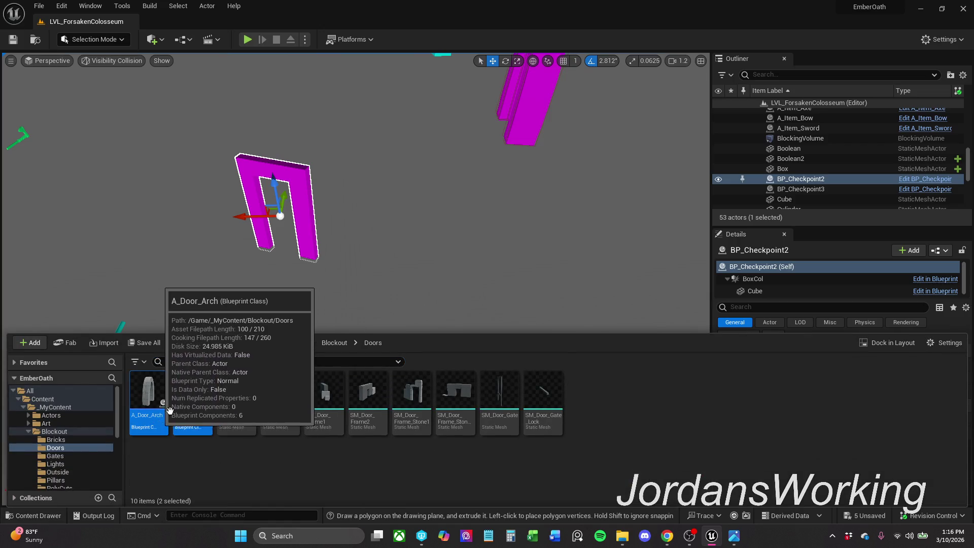
drag(155, 422, 404, 136)
mouse_move(420, 209)
mouse_down()
mouse_move(439, 238)
mouse_move(432, 291)
mouse_up()
key(Delete)
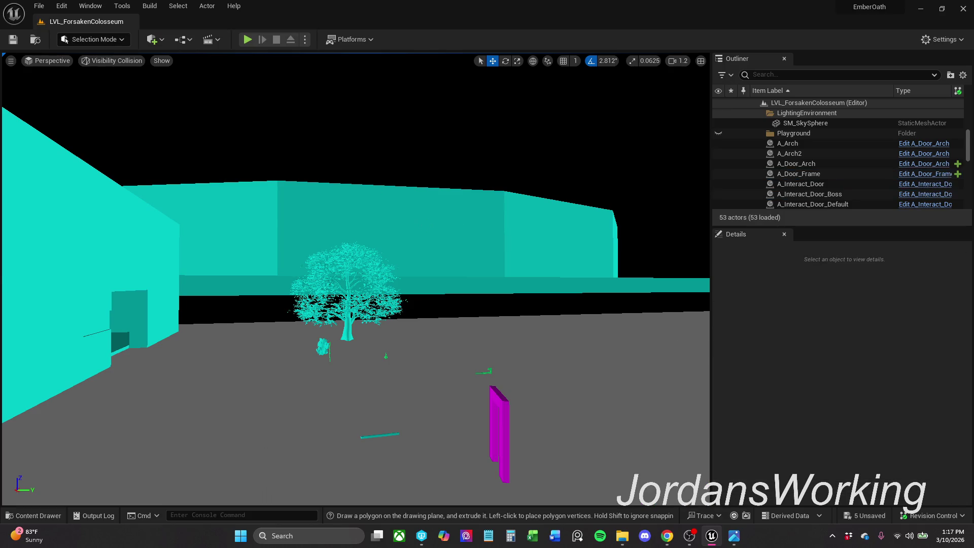
Step: Frame Boolean2, then Boolean, then Boolean2 again from the Outliner
double_click(812, 159)
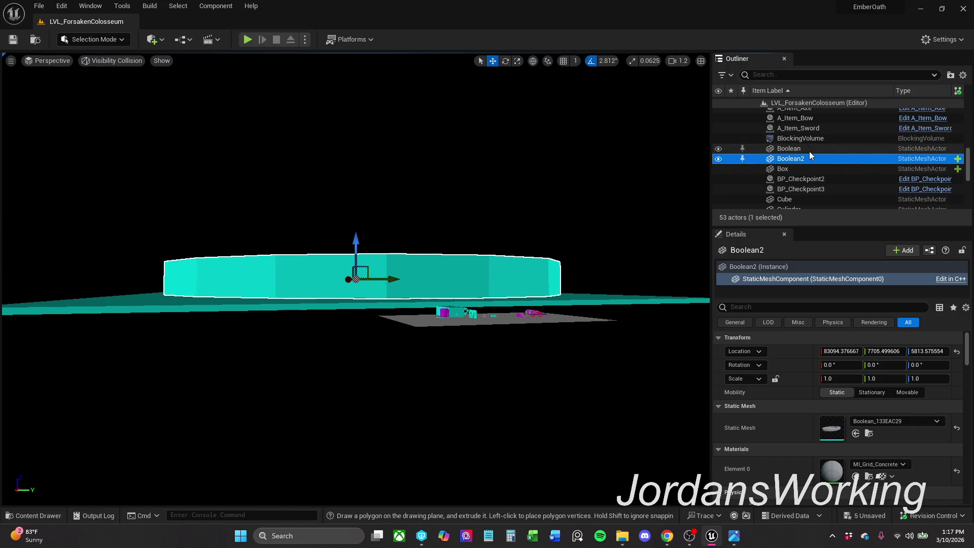
double_click(812, 150)
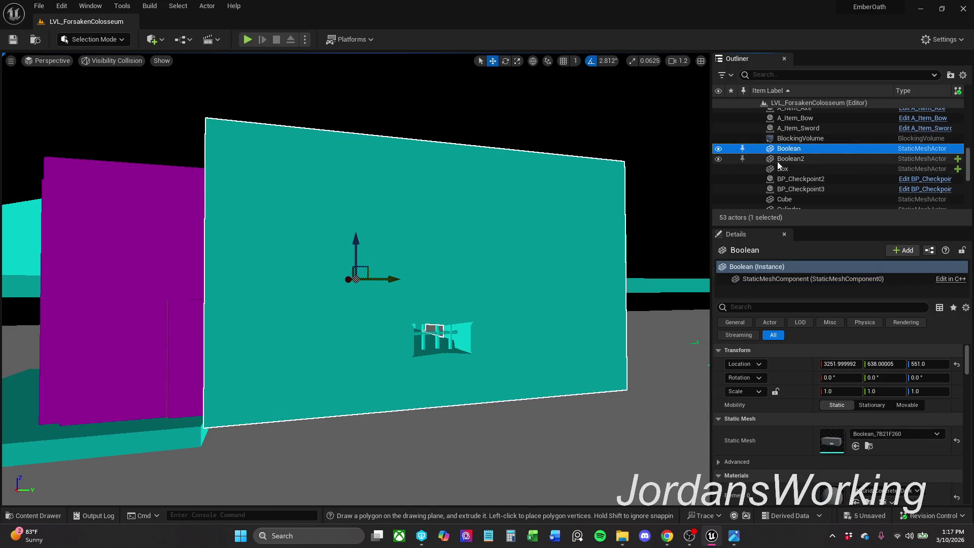
double_click(805, 159)
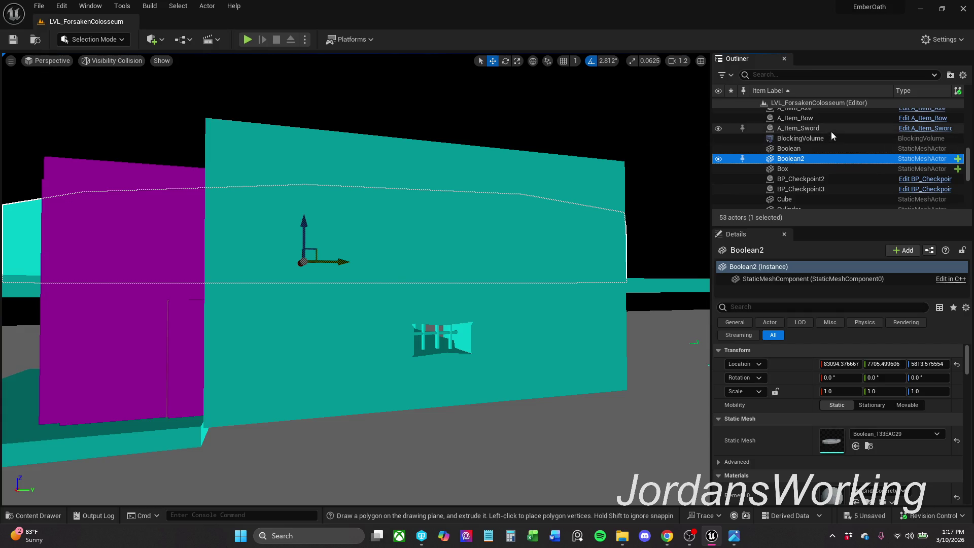
Step: Scroll through the Outliner, look down on the level and select the first landscape tile
scroll(355, 280, up, 3)
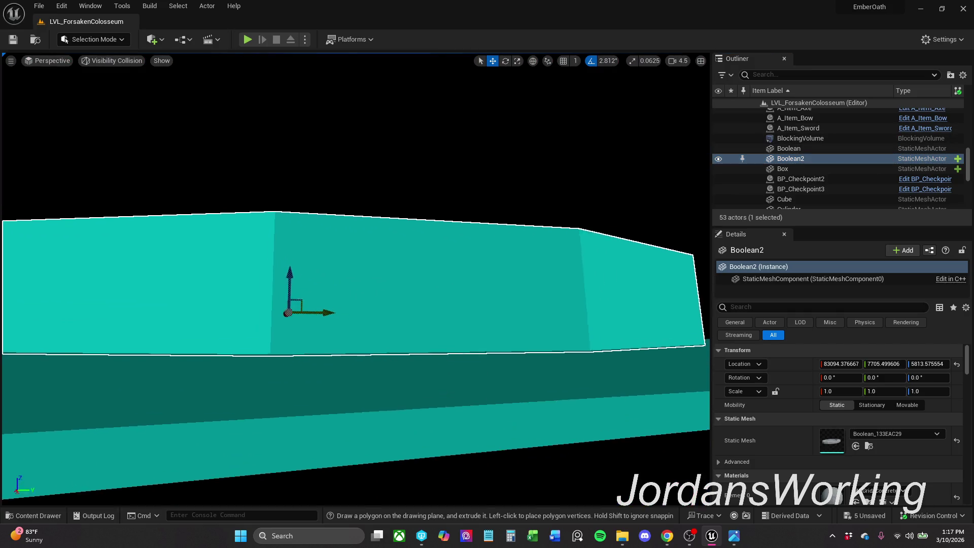
scroll(355, 279, up, 2)
scroll(355, 279, down, 2)
scroll(356, 279, up, 3)
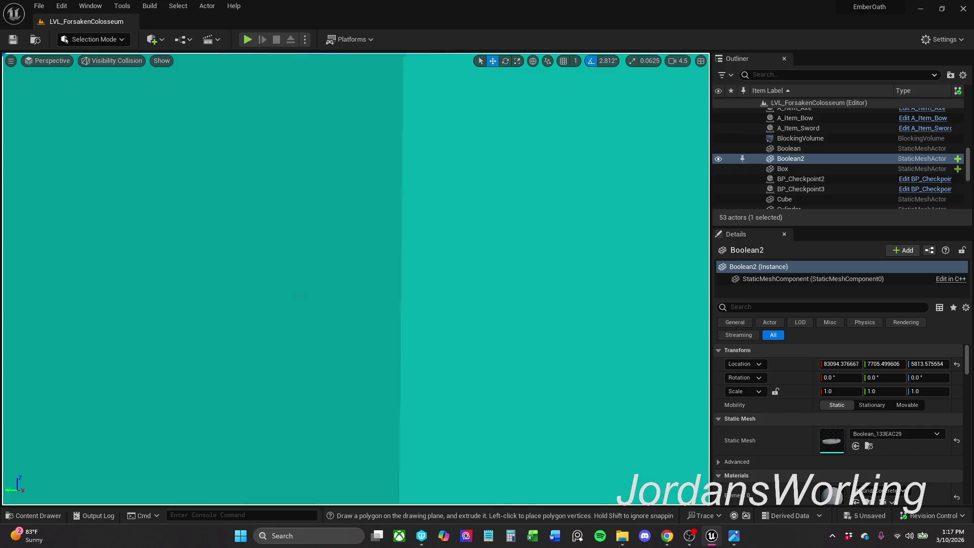
scroll(355, 279, down, 5)
scroll(356, 279, up, 5)
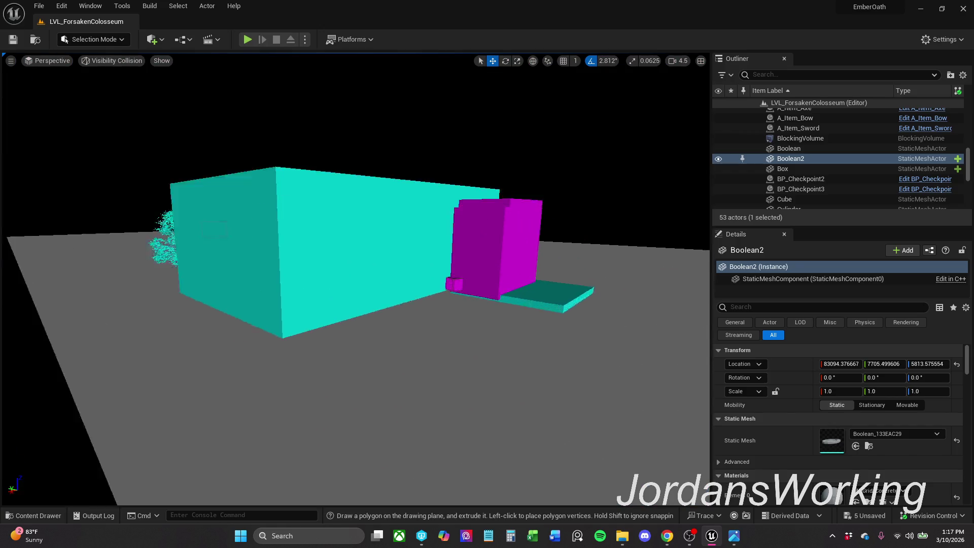
scroll(355, 279, up, 3)
scroll(355, 279, down, 6)
scroll(356, 280, up, 3)
scroll(356, 279, down, 8)
mouse_move(605, 212)
mouse_down()
mouse_move(572, 223)
mouse_move(605, 212)
mouse_up()
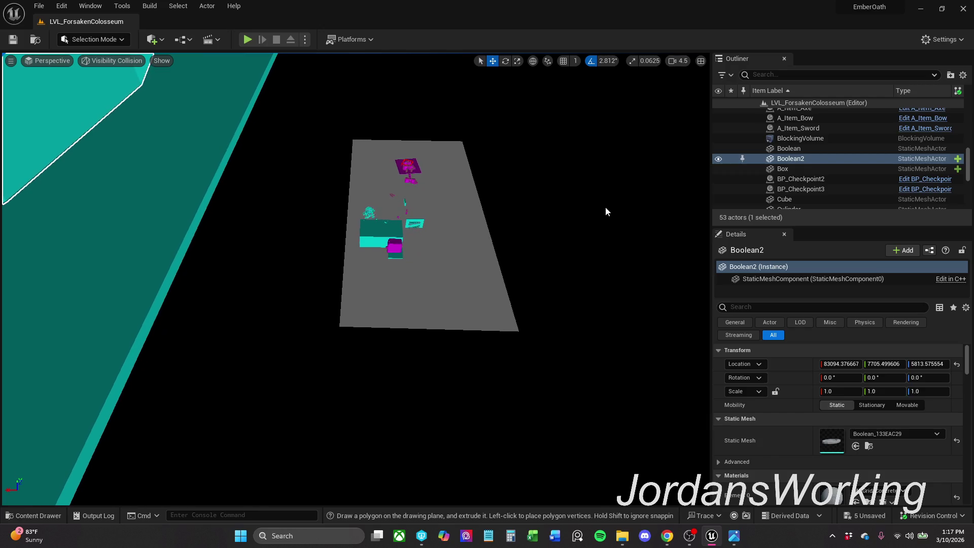
click(463, 284)
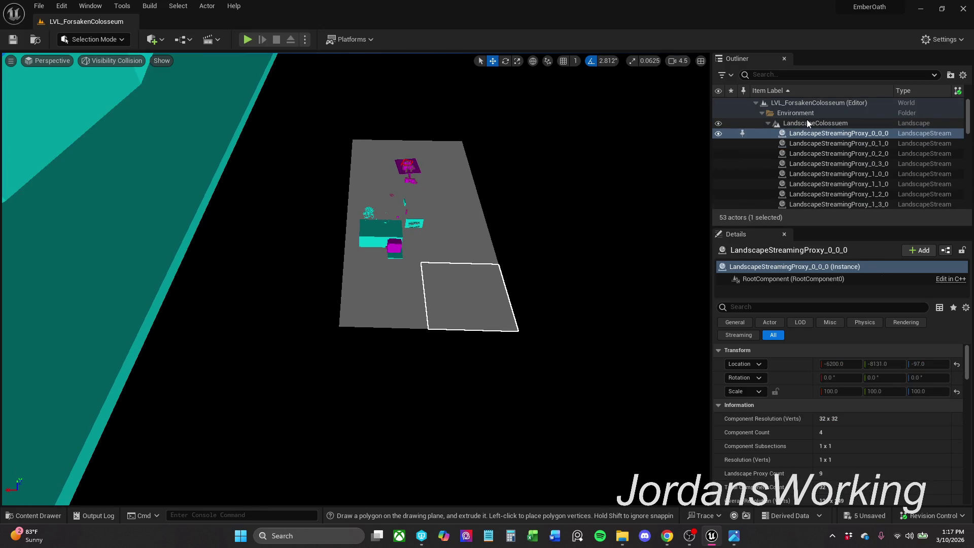
Step: Delete the SM_Door_Frame_Stone2 actor from the level
scroll(800, 149, down, 3)
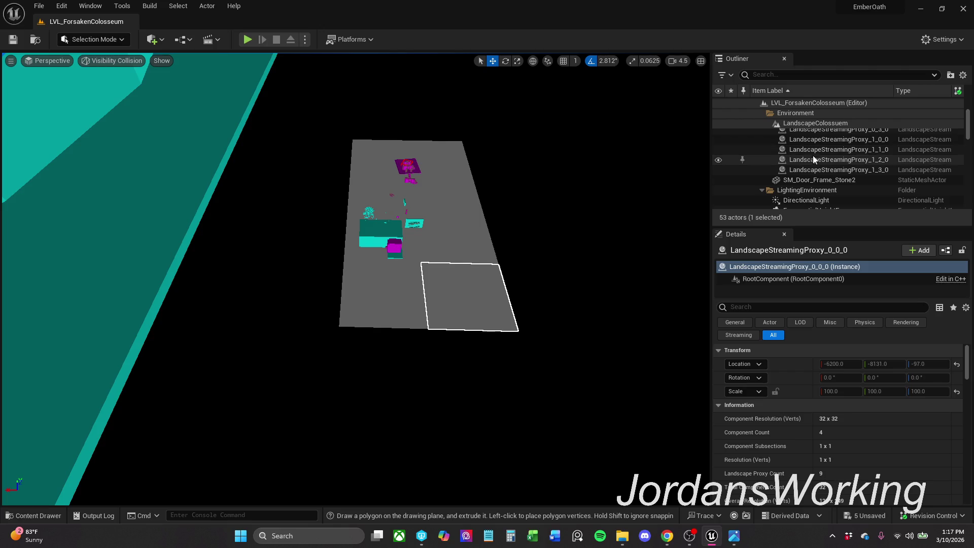
scroll(813, 156, down, 2)
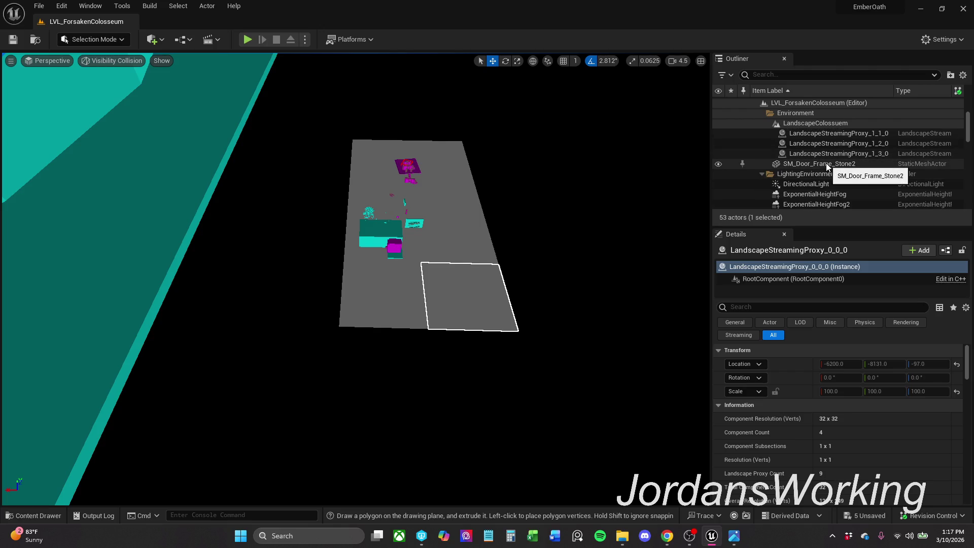
click(824, 165)
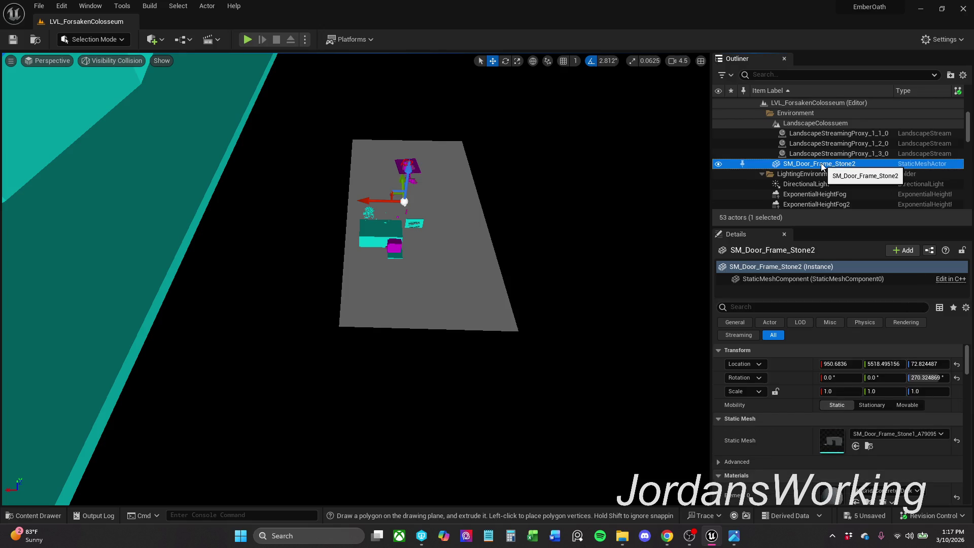
key(Delete)
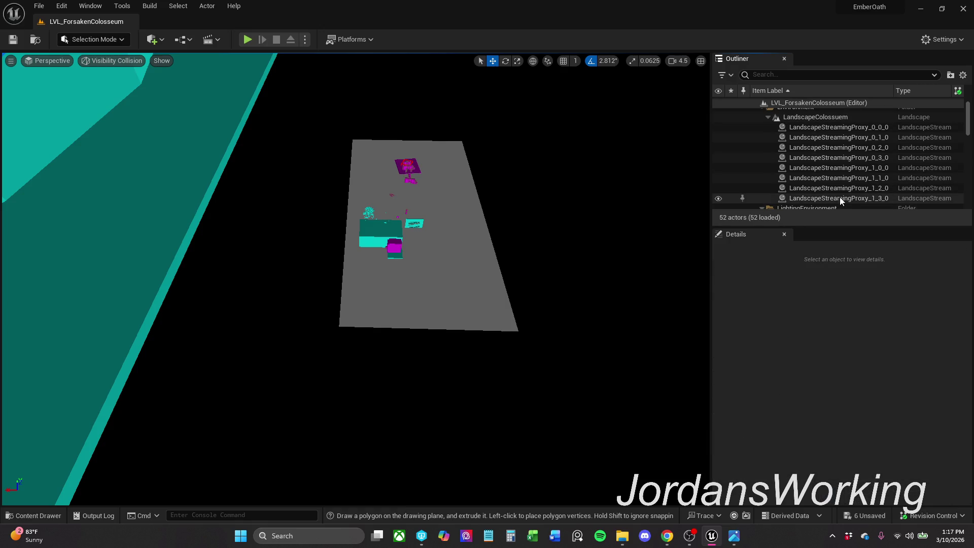
Step: Select LandscapeColosseum with all nine streaming proxies and delete them
click(839, 198)
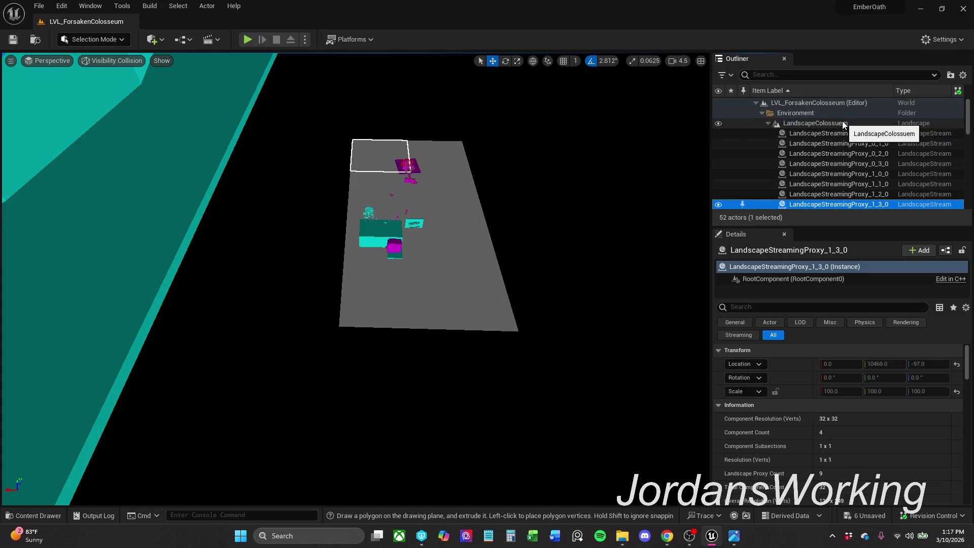
shift+click(813, 123)
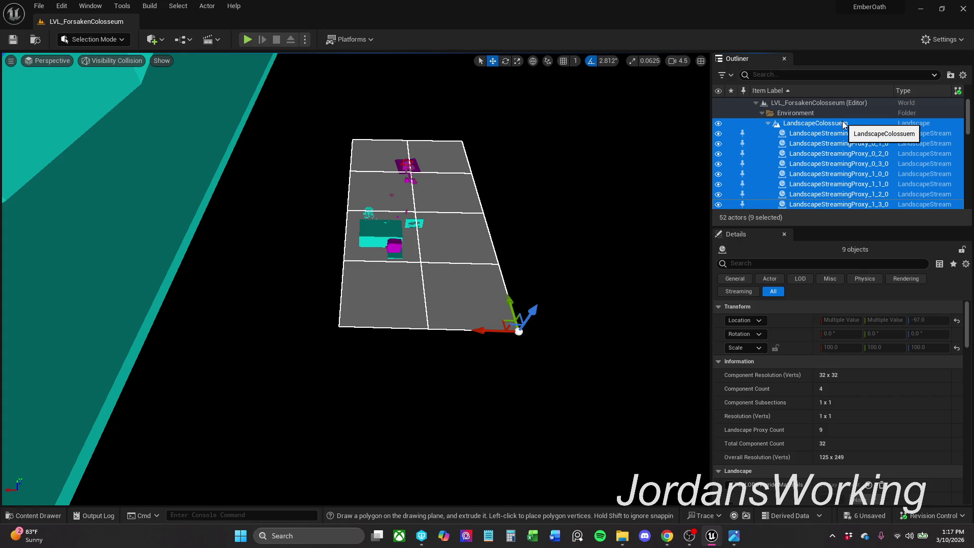
scroll(829, 173, down, 3)
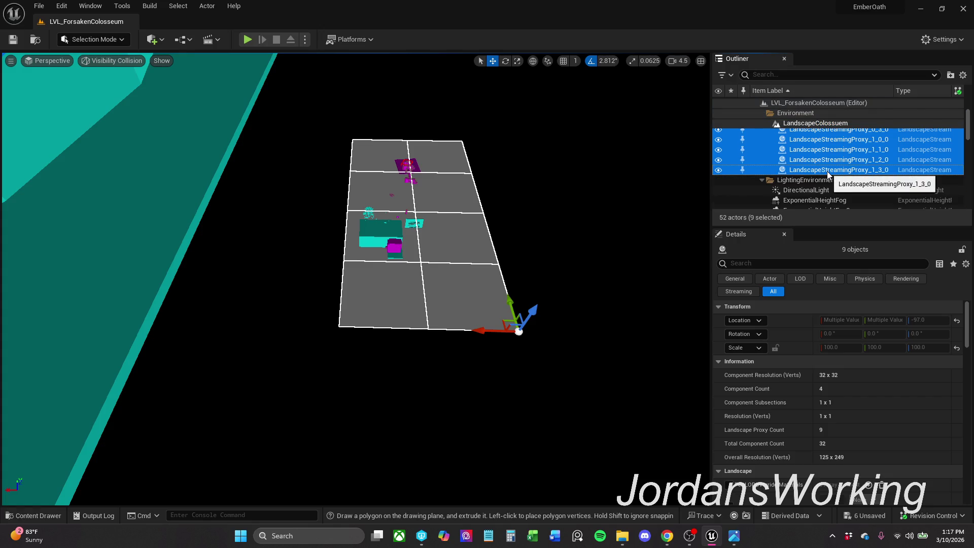
key(Delete)
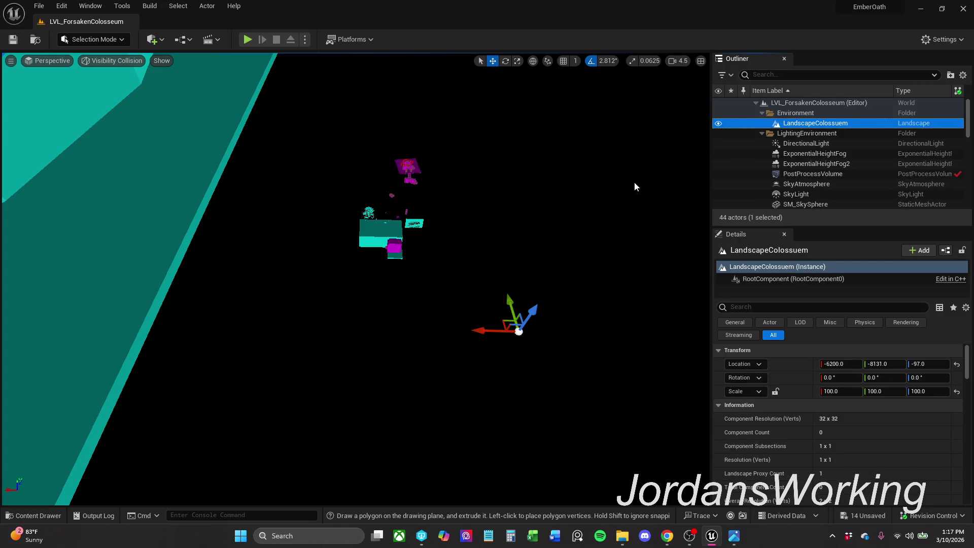
scroll(645, 148, up, 3)
scroll(290, 261, down, 5)
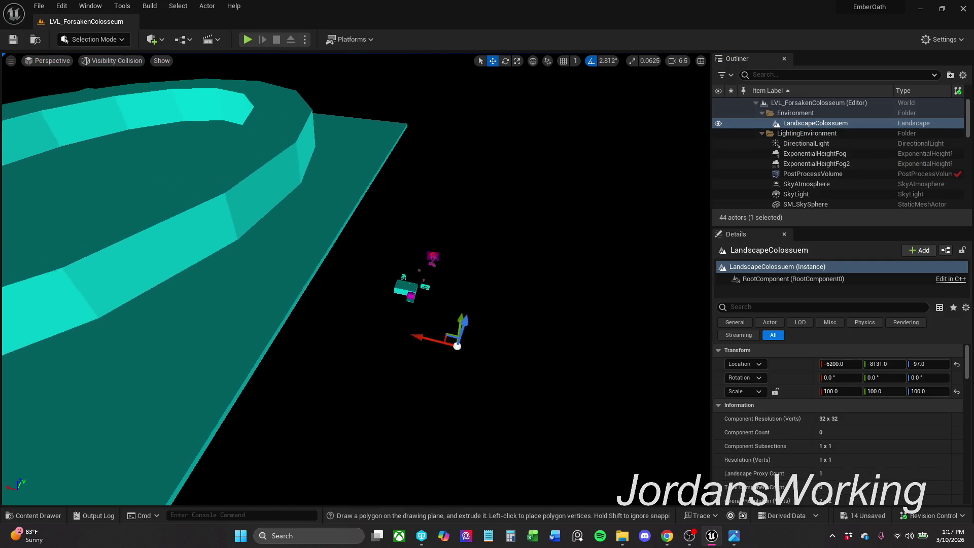
Step: Rename the Box ground plane to LVLGround
click(290, 261)
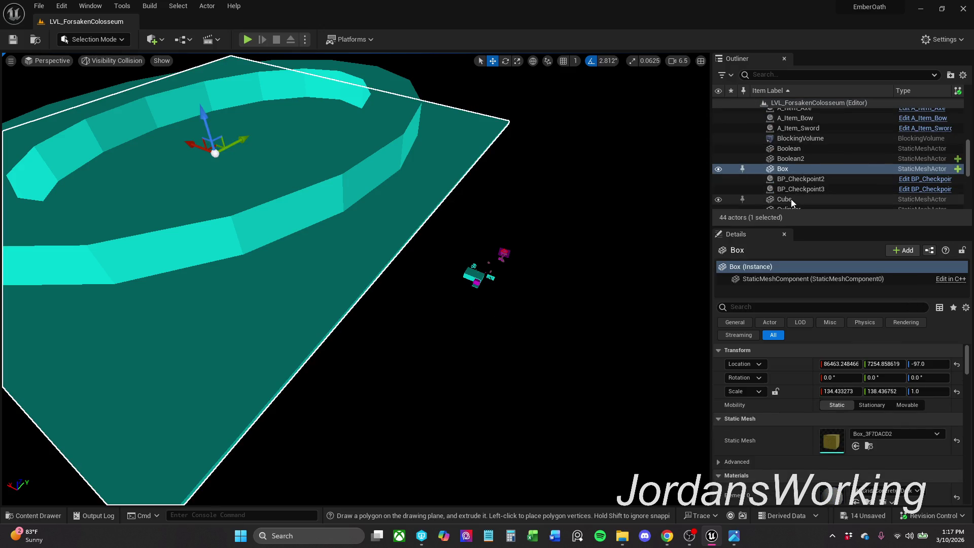
click(797, 158)
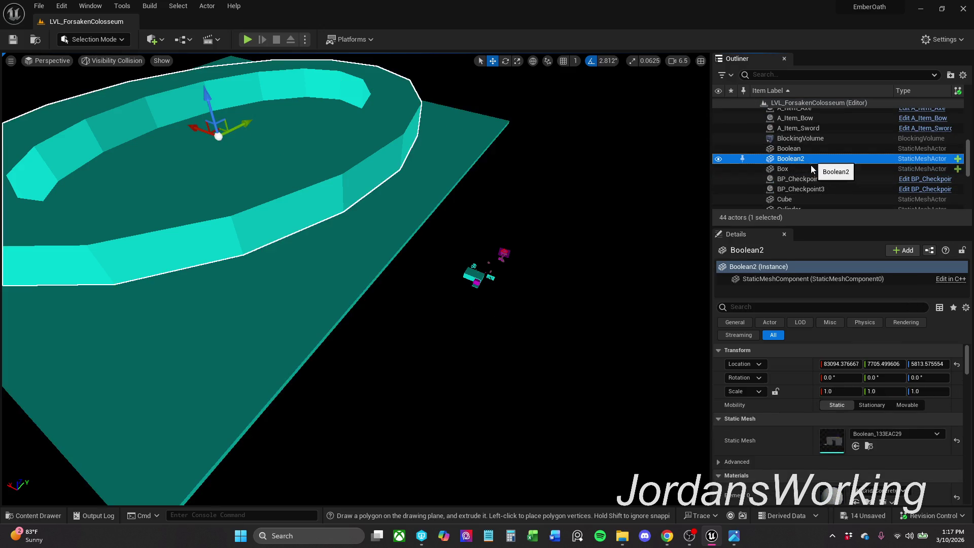
click(805, 149)
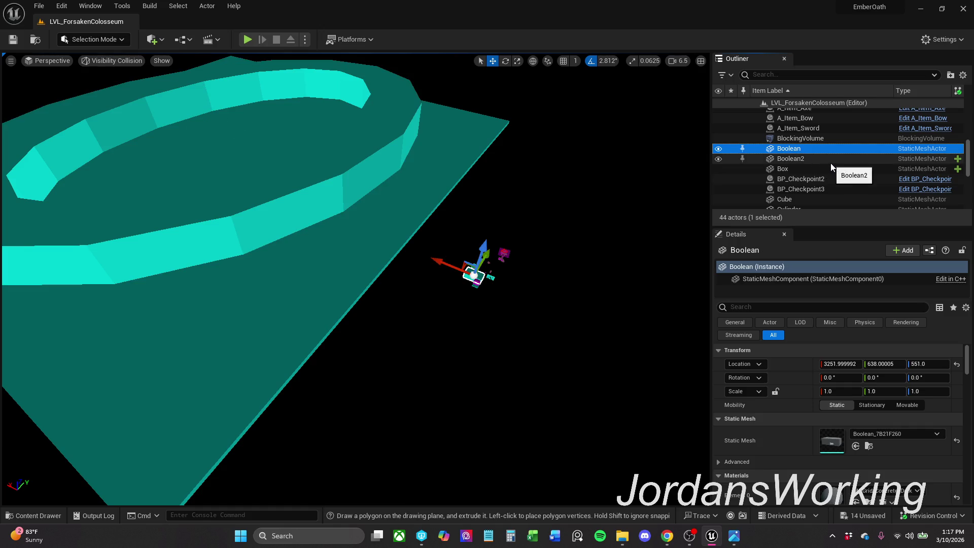
click(806, 158)
click(808, 169)
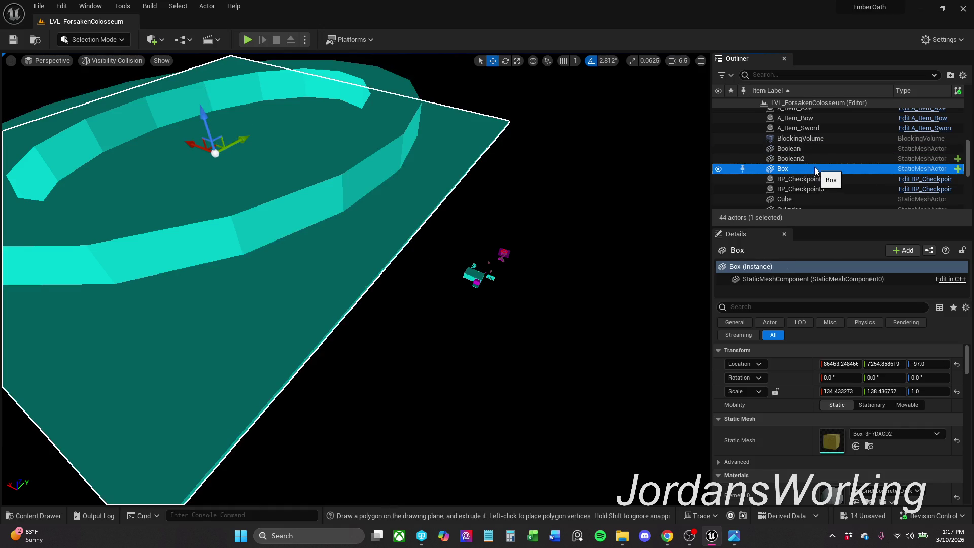
click(814, 169)
text(LVLGround)
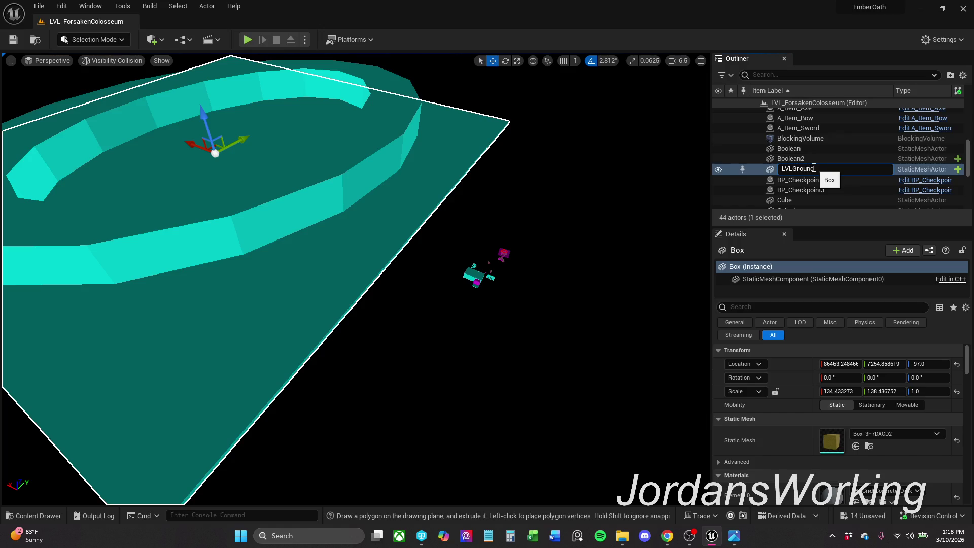
key(Return)
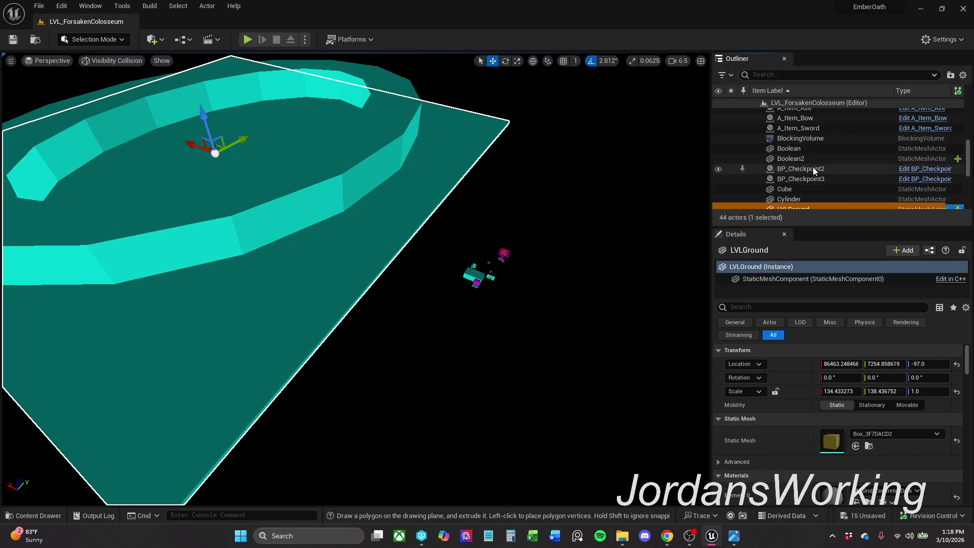
Step: Rename the Boolean2 ring mesh to Colosseum
click(355, 161)
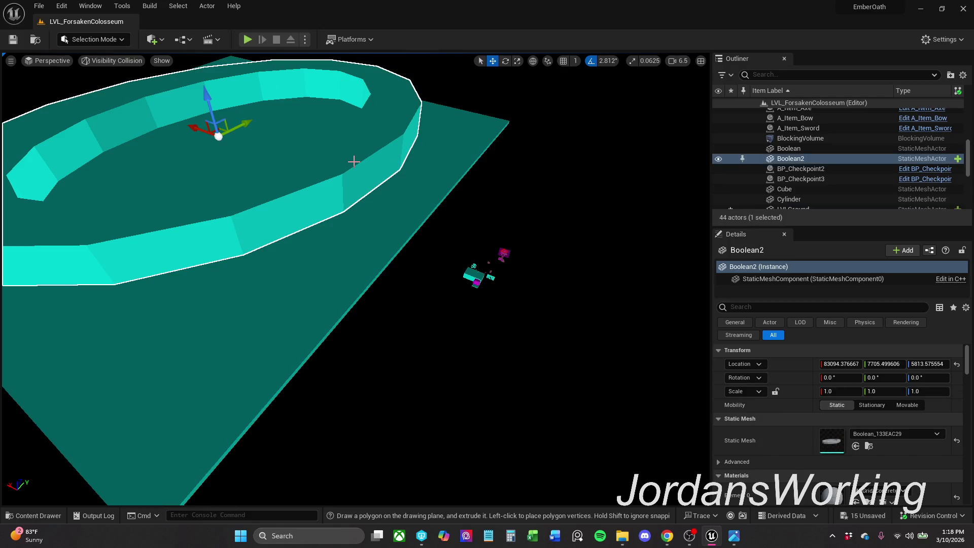
key(F2)
text(Colosseum)
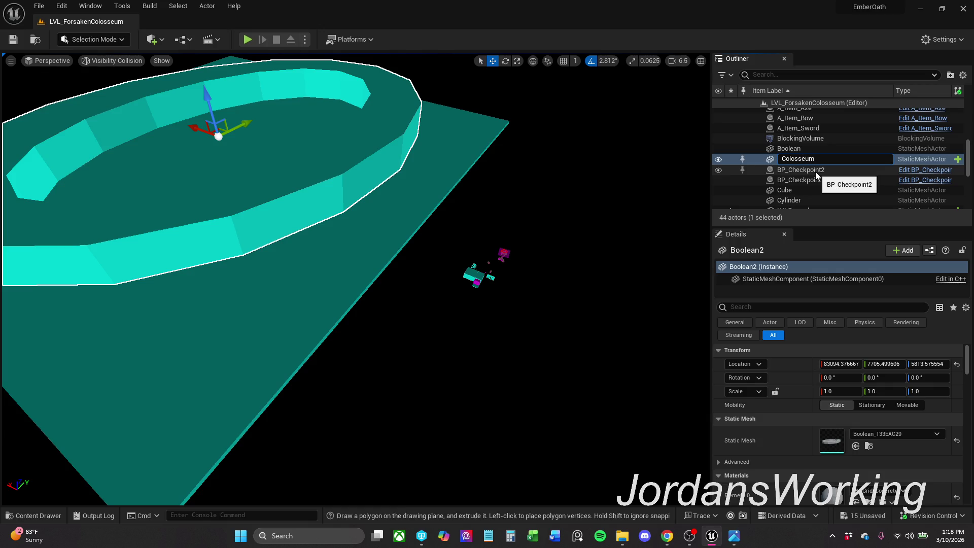
key(Return)
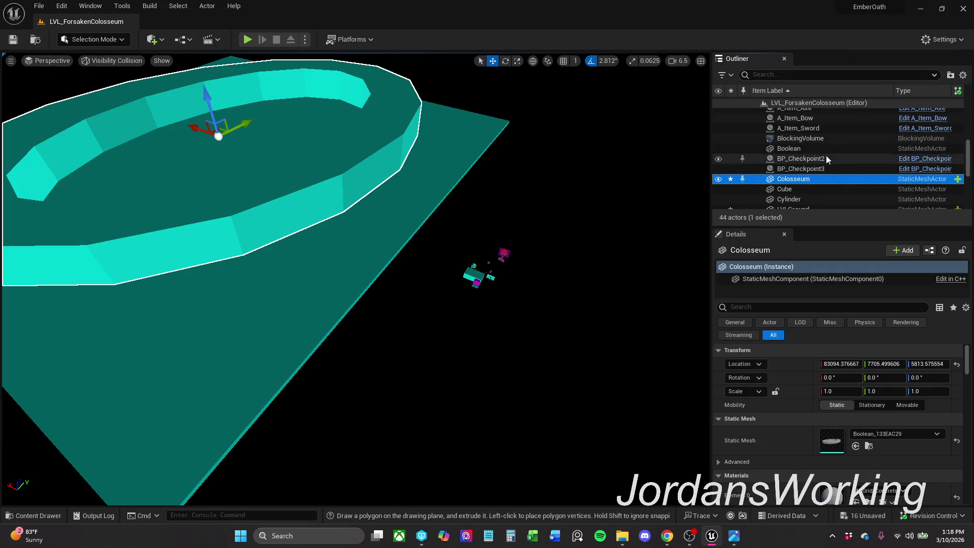
Step: Rename the small Boolean object to Spawn
click(826, 149)
key(F2)
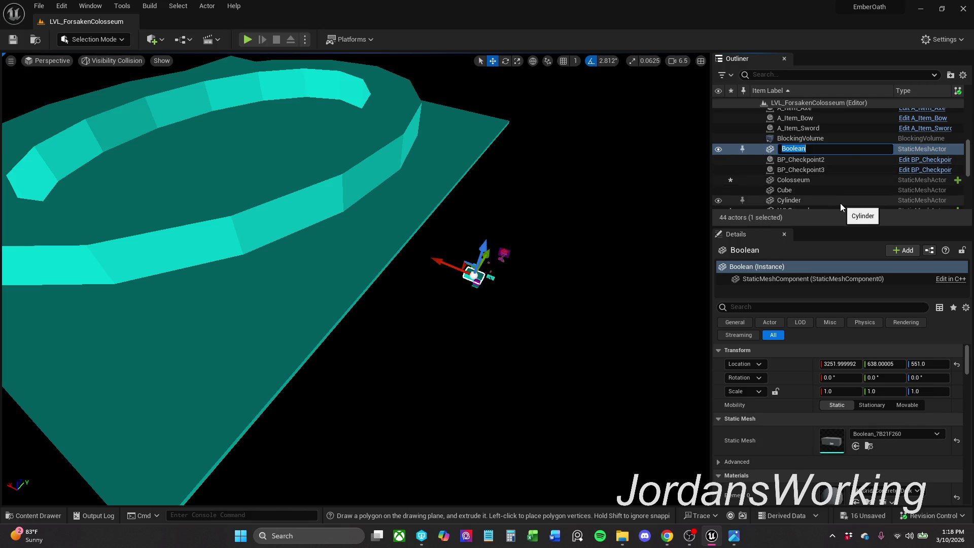
text(Start)
text(ing)
key(BackSpace)
key(BackSpace)
key(BackSpace)
text(Spawn)
key(Return)
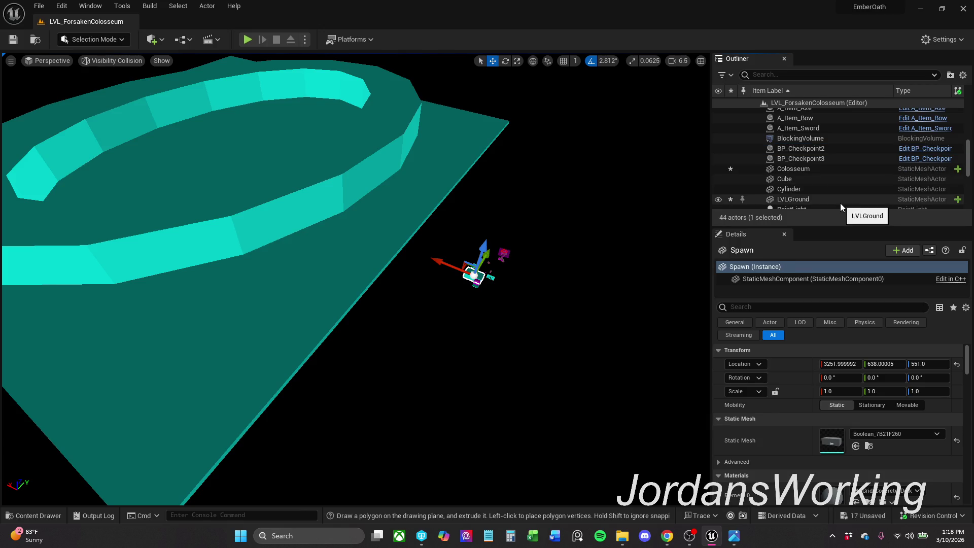
click(362, 215)
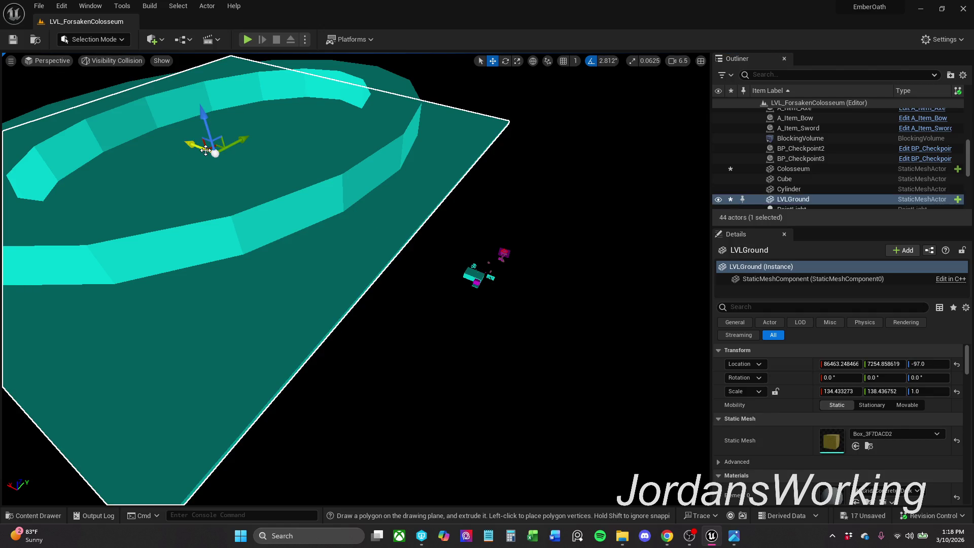
click(387, 140)
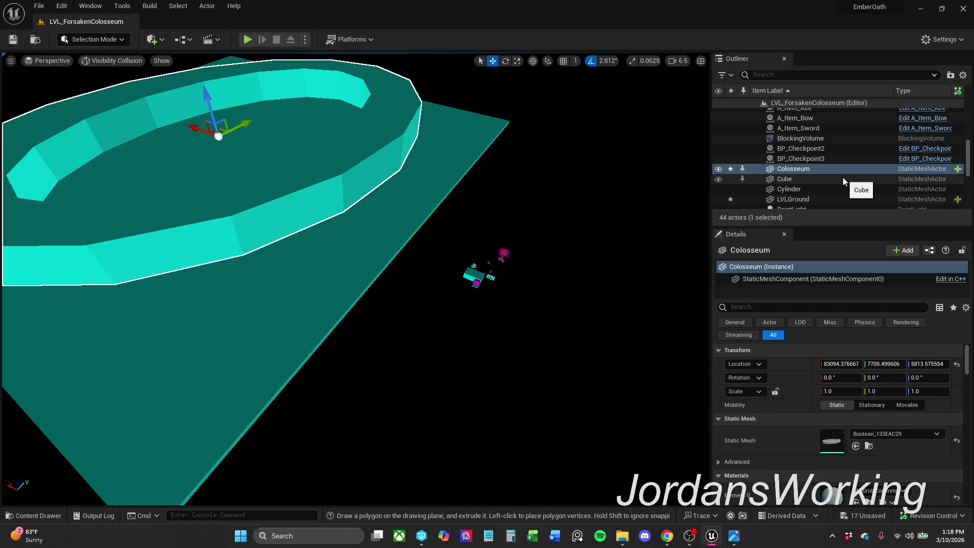
Step: Parent Colosseum under LVLGround in the Outliner and frame LVLGround
click(812, 160)
mouse_move(814, 172)
mouse_down()
mouse_move(827, 206)
mouse_move(809, 202)
mouse_up()
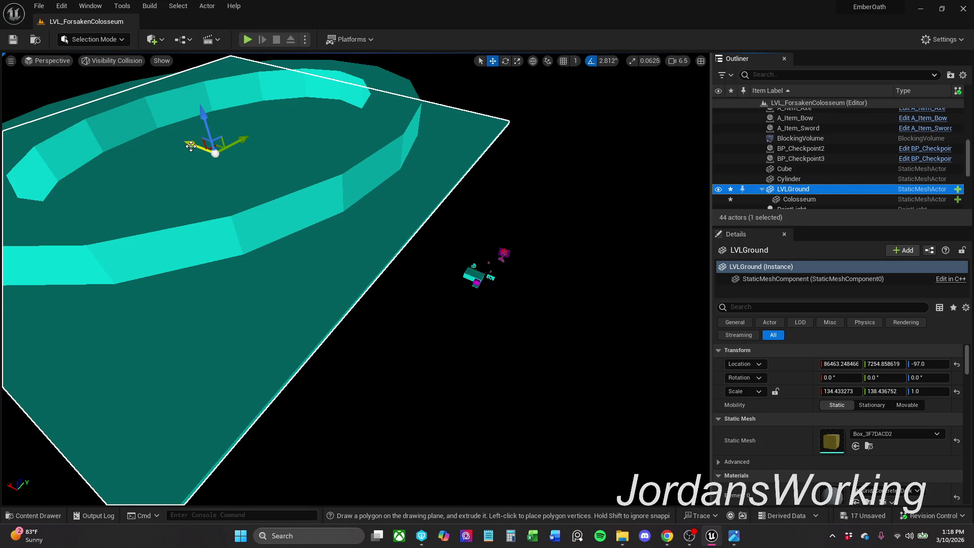
key(f)
Step: Move LVLGround with its ring to X 1991.72 and adjust its height along Z
mouse_move(317, 215)
mouse_down()
mouse_move(489, 291)
mouse_move(430, 271)
mouse_up()
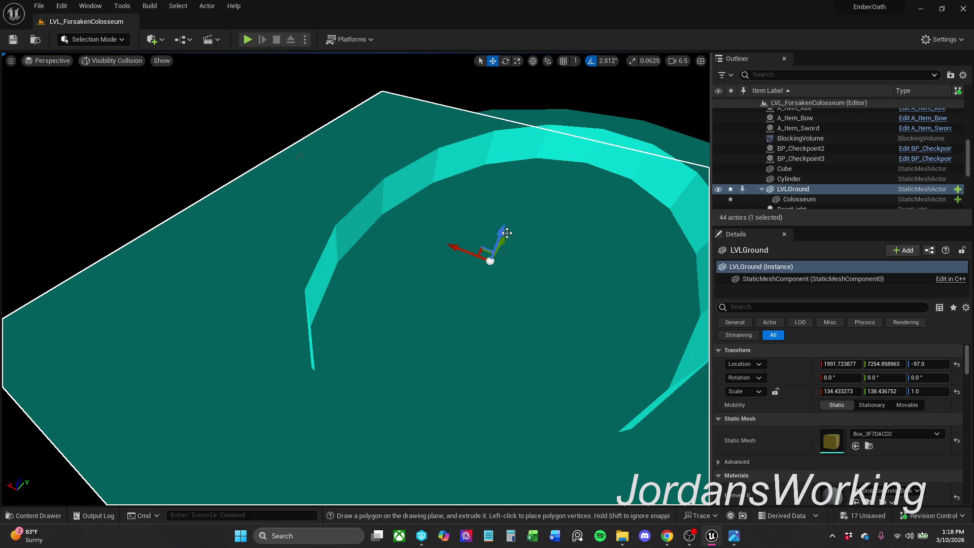
mouse_move(504, 231)
mouse_down()
mouse_move(490, 253)
mouse_move(488, 237)
mouse_up()
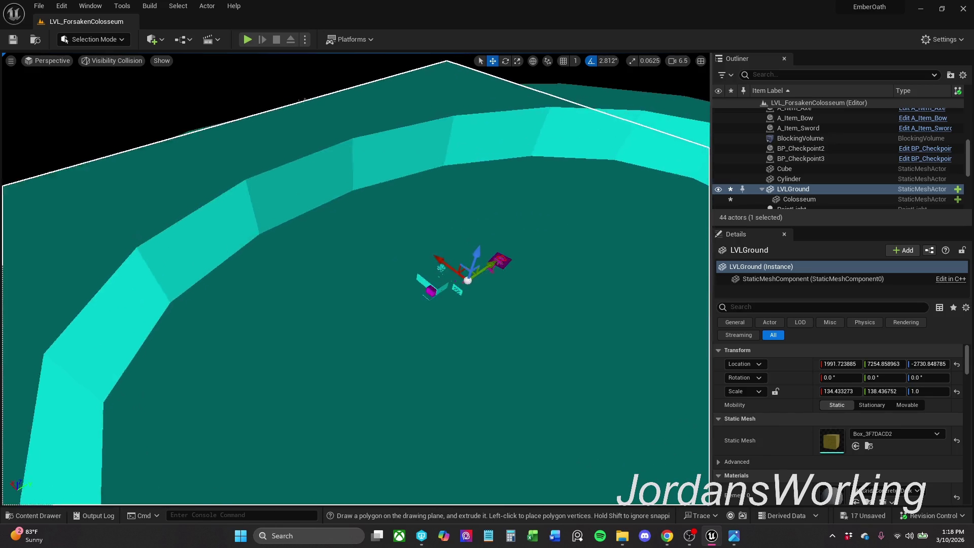
scroll(355, 279, down, 3)
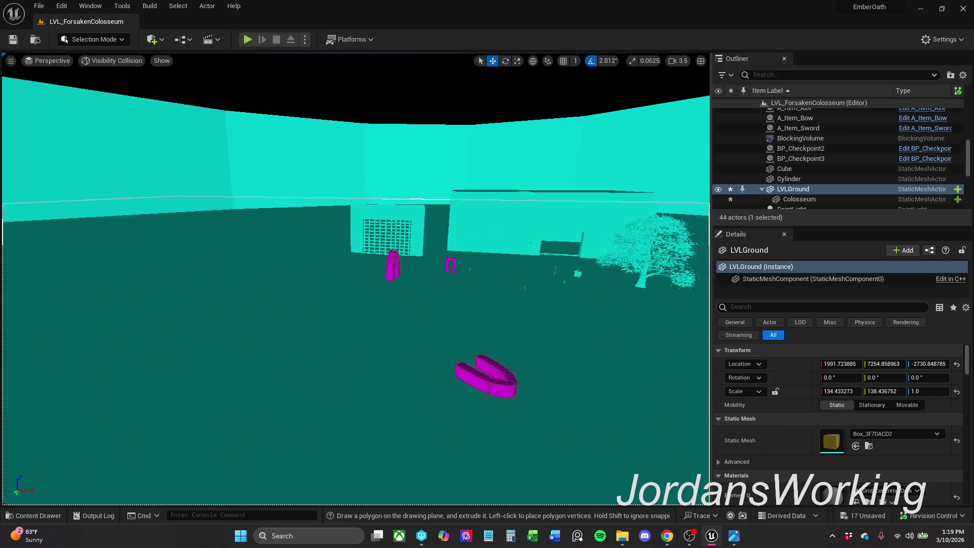
scroll(535, 255, down, 5)
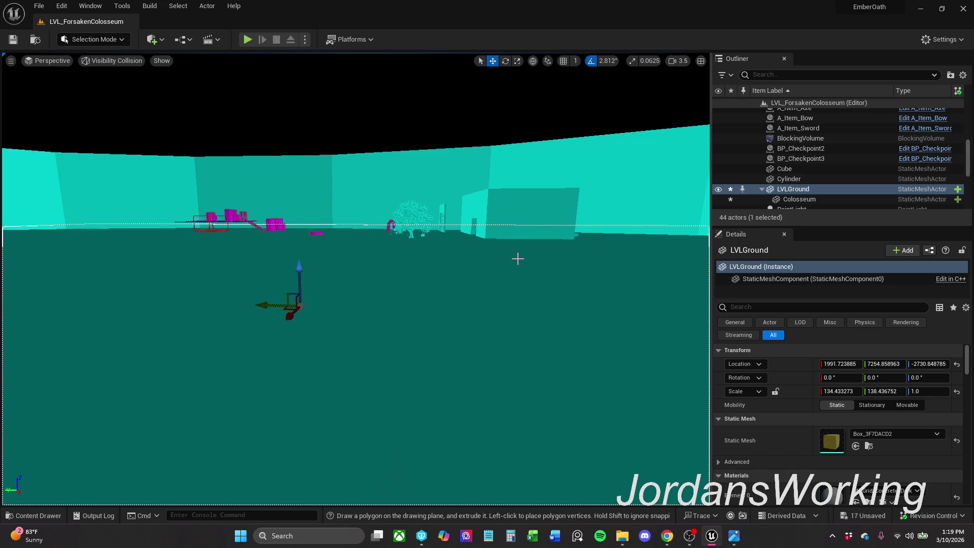
mouse_move(300, 267)
mouse_down()
mouse_move(302, 233)
mouse_move(340, 219)
mouse_move(355, 193)
mouse_up()
Step: Try lifting the Spawn box, undo the lift, and snap it down onto the floor at Z 551.0
drag(413, 231, 413, 231)
click(412, 231)
mouse_move(376, 191)
mouse_down()
mouse_move(395, 169)
mouse_move(376, 173)
mouse_move(387, 133)
mouse_up()
key(ctrl+z)
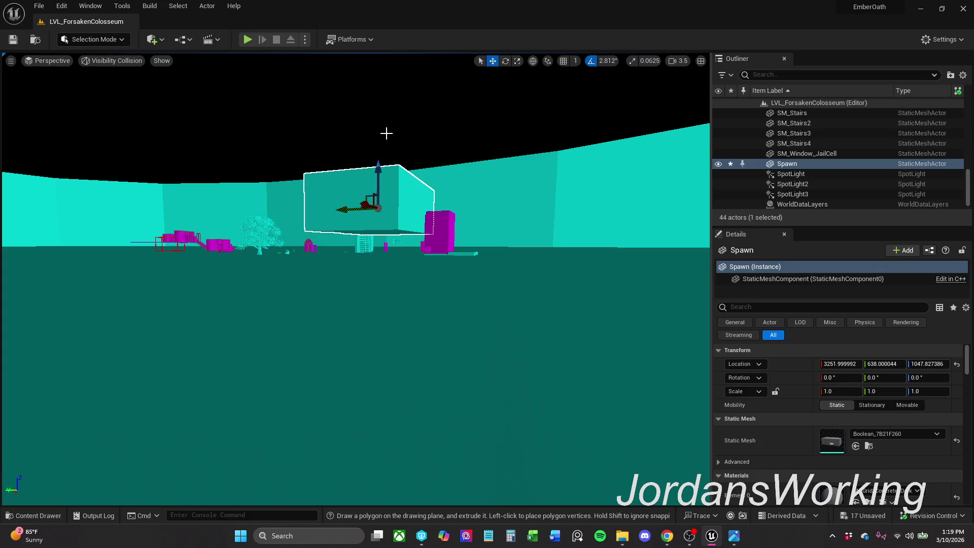
key(ctrl+z)
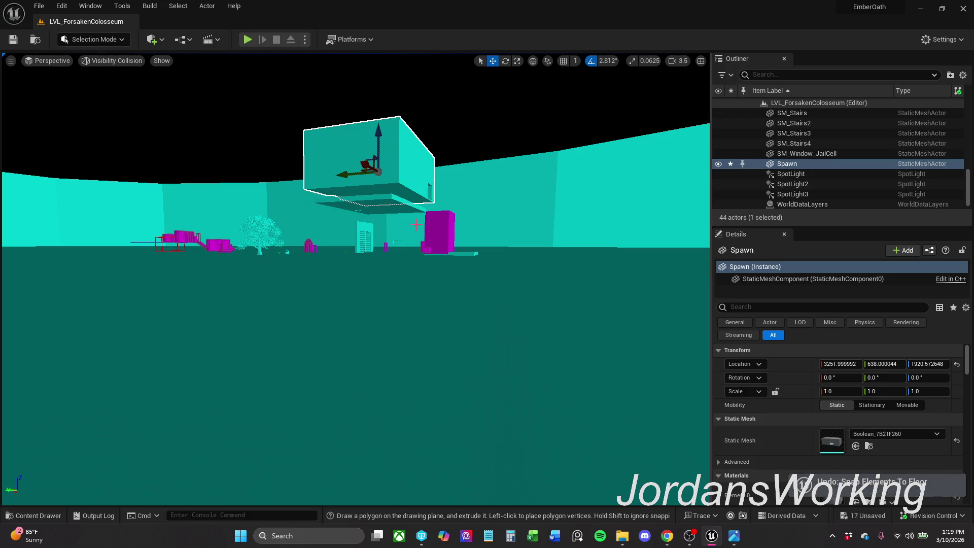
key(End)
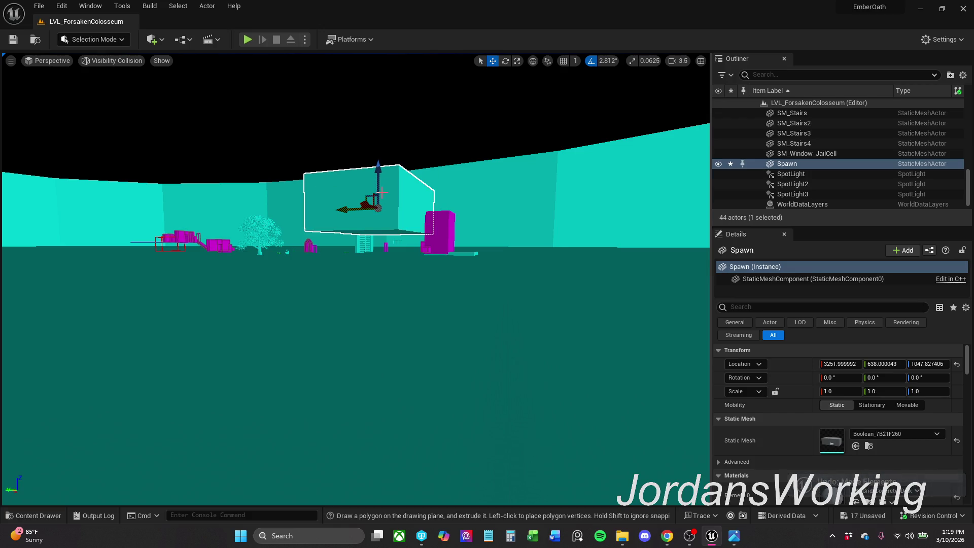
drag(376, 176, 378, 106)
click(390, 203)
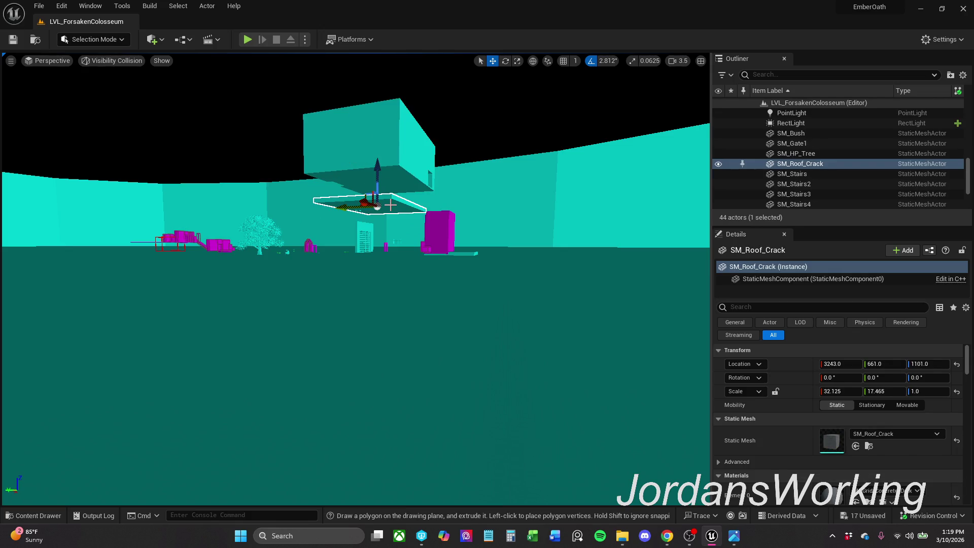
key(ctrl+z)
key(ctrl+z)
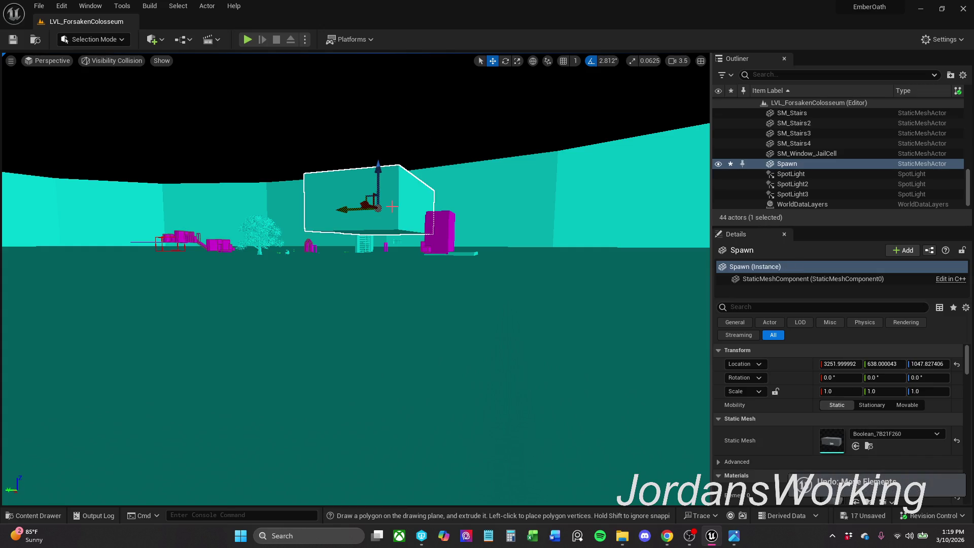
key(End)
mouse_move(358, 169)
mouse_down()
mouse_move(357, 284)
mouse_move(406, 350)
mouse_up()
scroll(401, 346, down, 3)
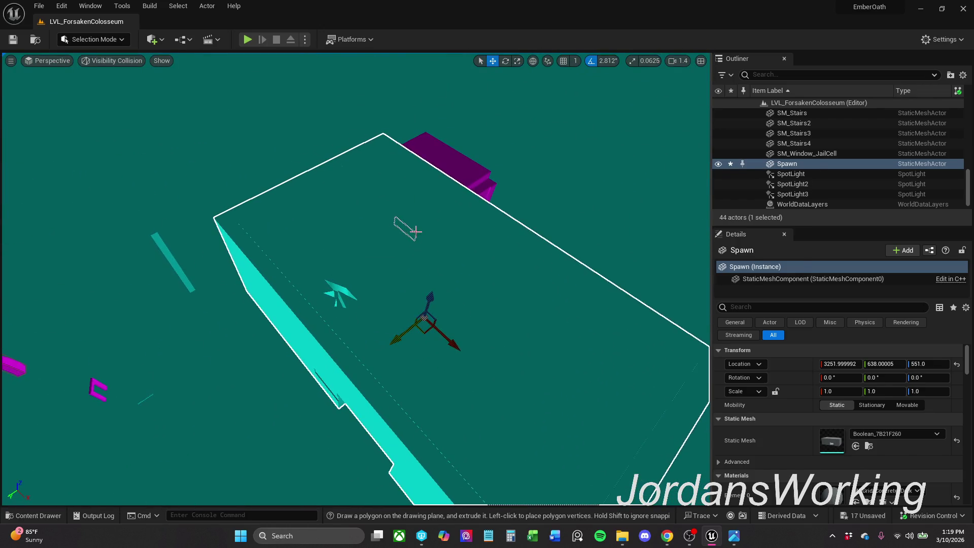
click(533, 284)
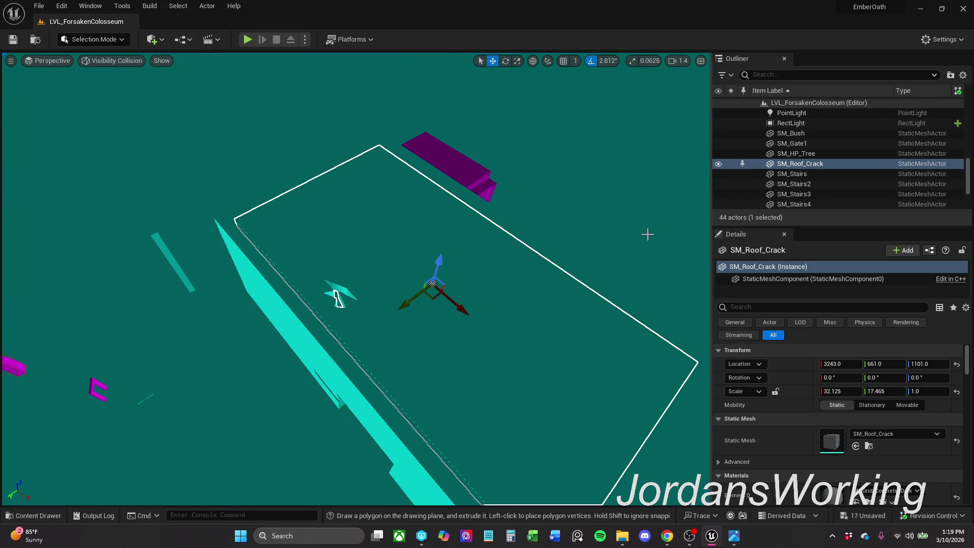
click(829, 163)
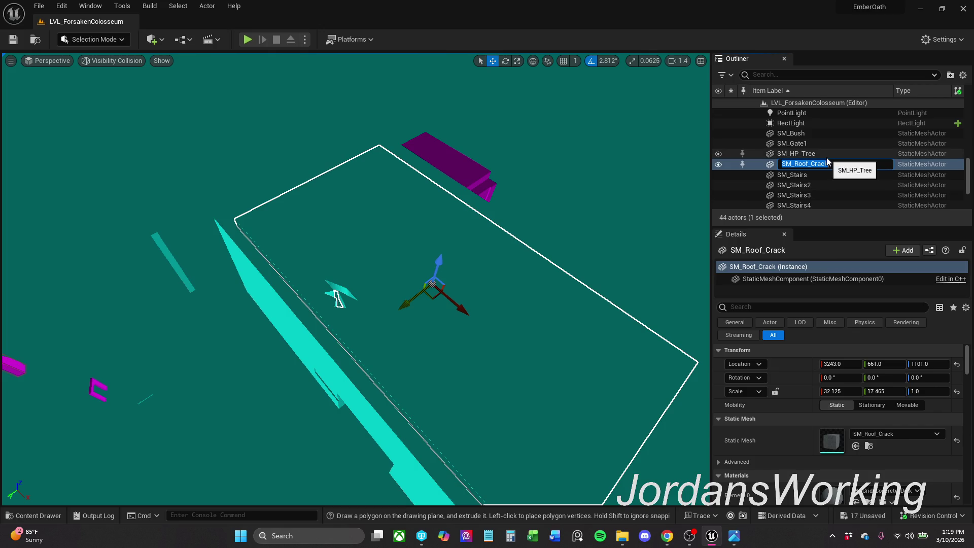
text(Colo)
key(Return)
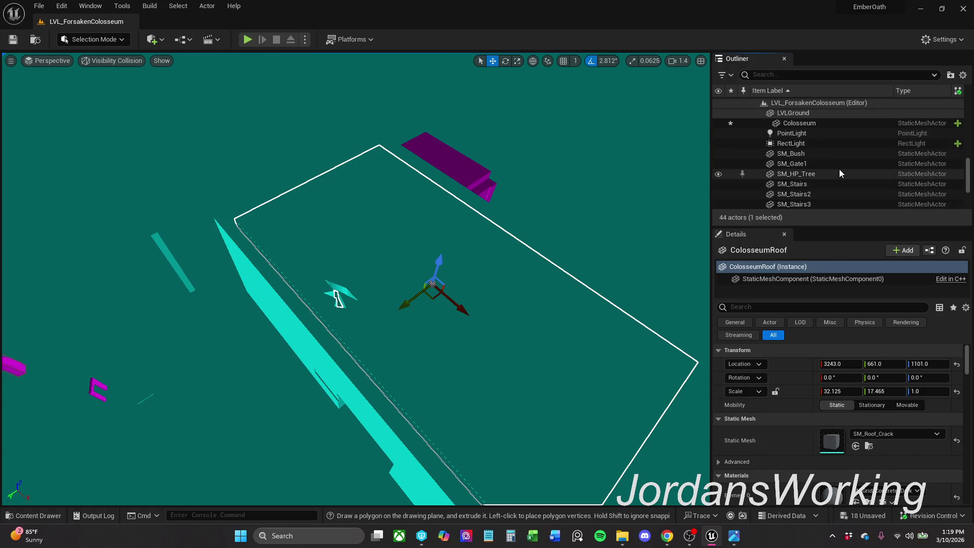
scroll(841, 180, down, 2)
scroll(841, 181, down, 2)
scroll(841, 180, down, 1)
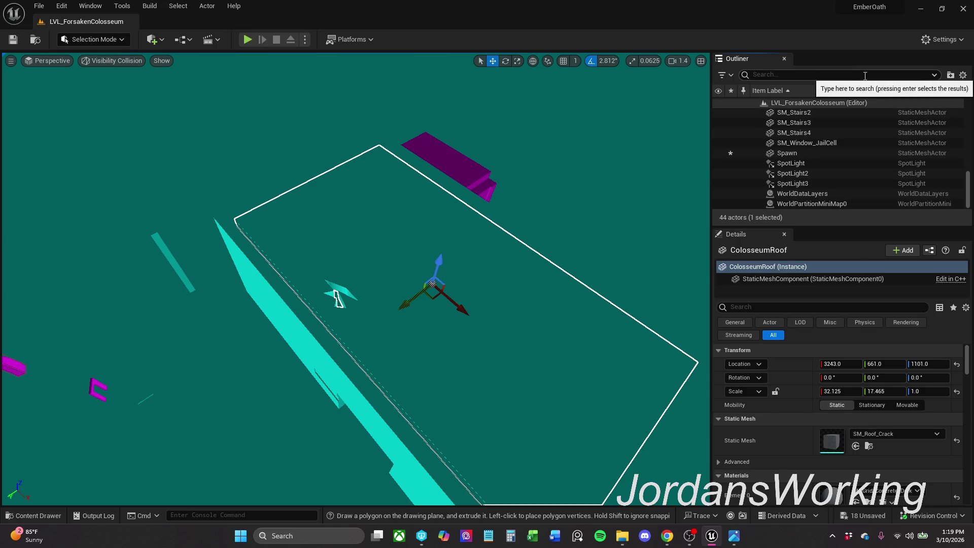
key(F2)
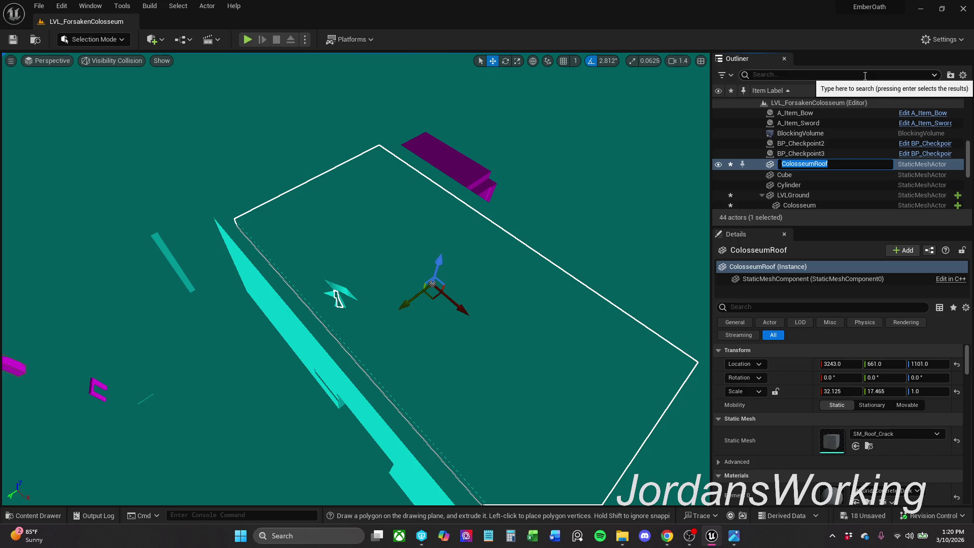
key(Return)
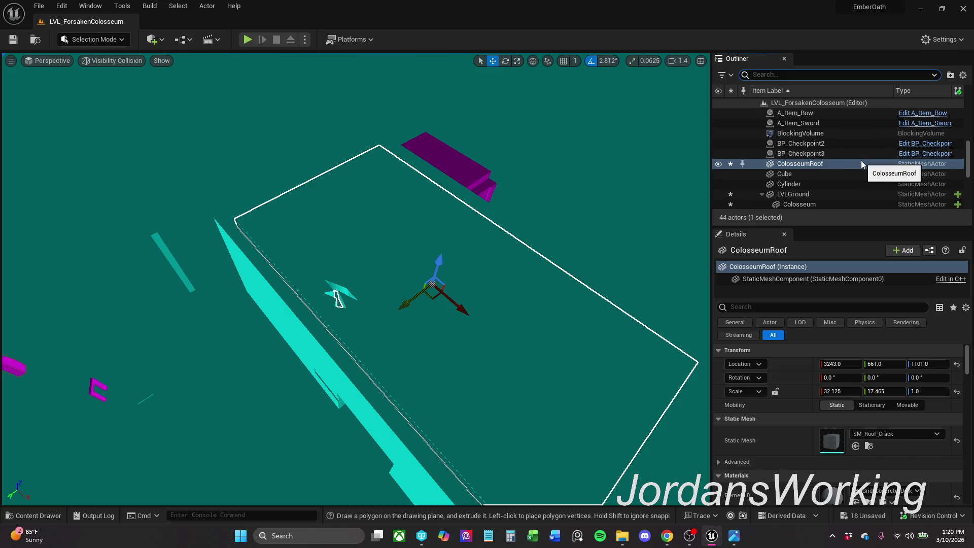
click(862, 162)
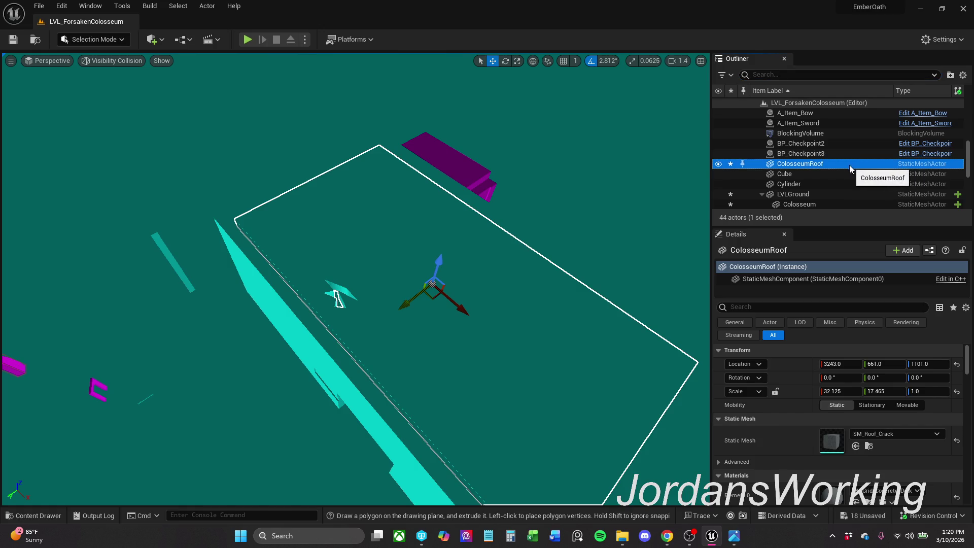
click(841, 154)
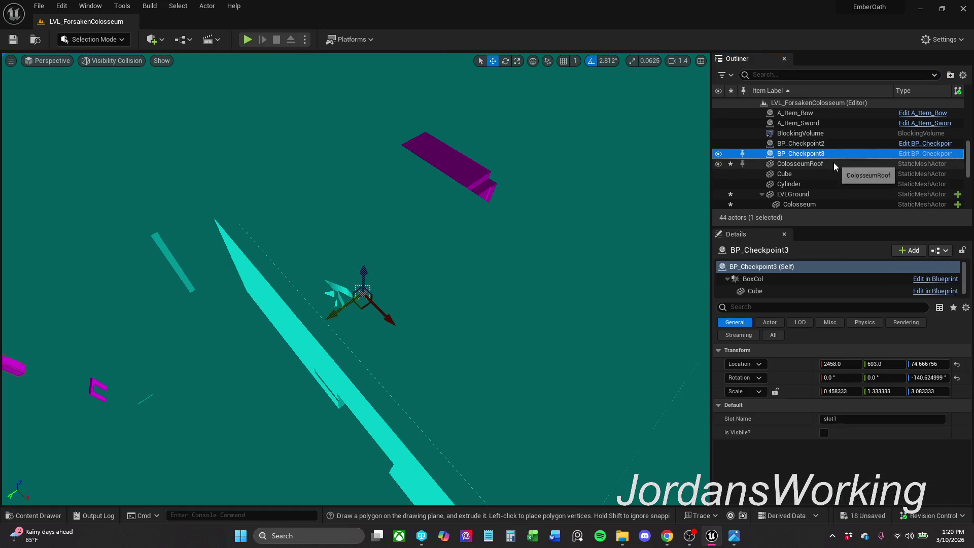
scroll(833, 162, up, 2)
scroll(829, 163, up, 3)
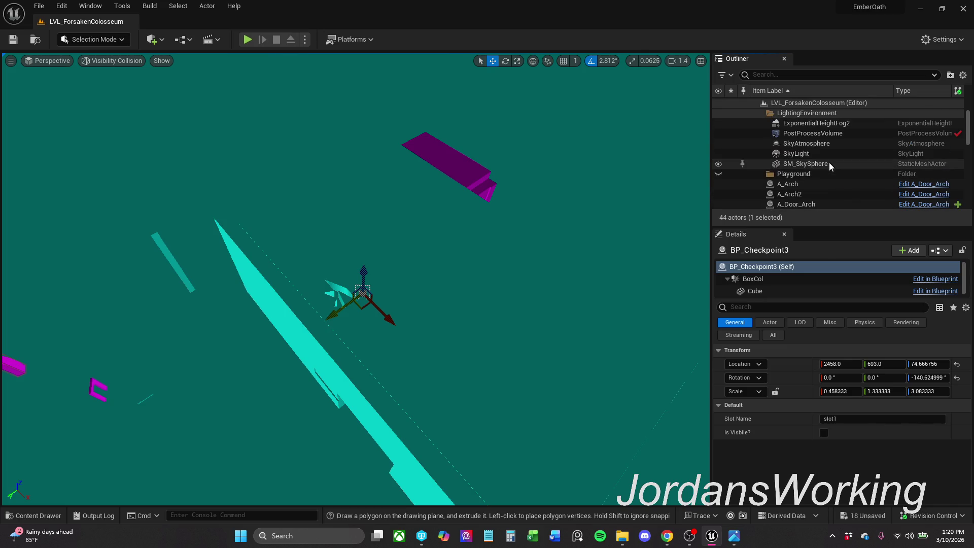
click(311, 217)
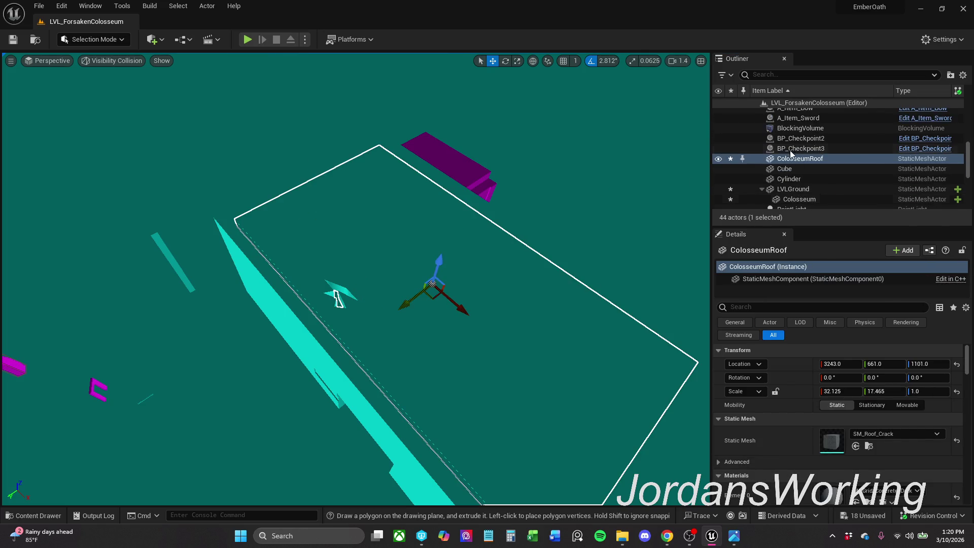
Step: Frame the colosseum walls and select the ColosseumRoof slab and the Spawn wall mesh
drag(335, 298, 382, 294)
click(801, 200)
mouse_move(198, 163)
mouse_down()
mouse_move(233, 114)
mouse_move(239, 132)
mouse_move(236, 97)
mouse_up()
drag(262, 168, 262, 168)
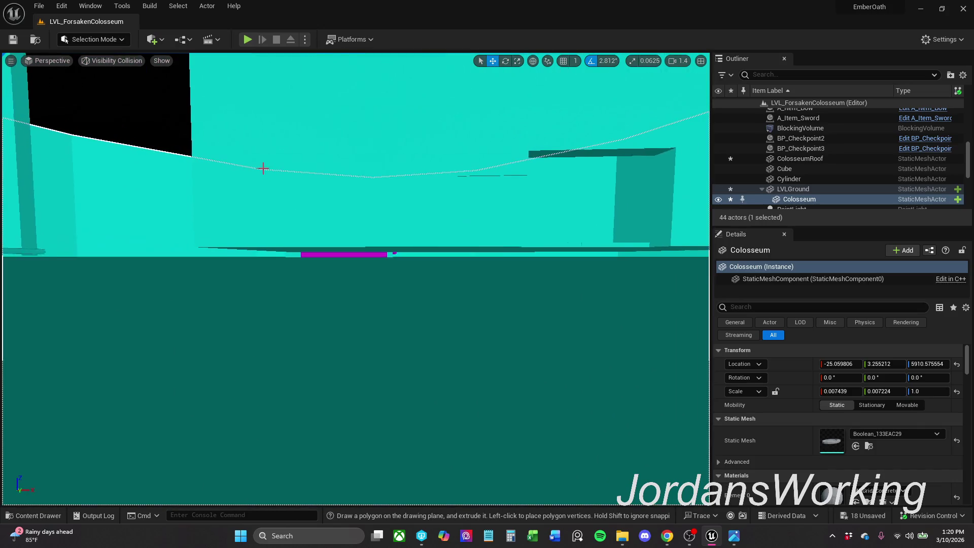
drag(470, 179, 463, 130)
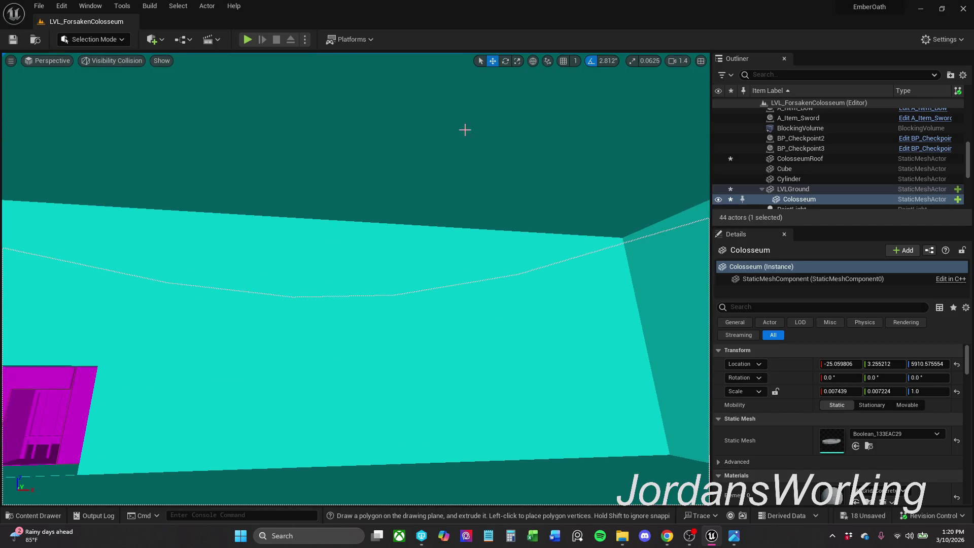
click(490, 156)
scroll(489, 156, down, 10)
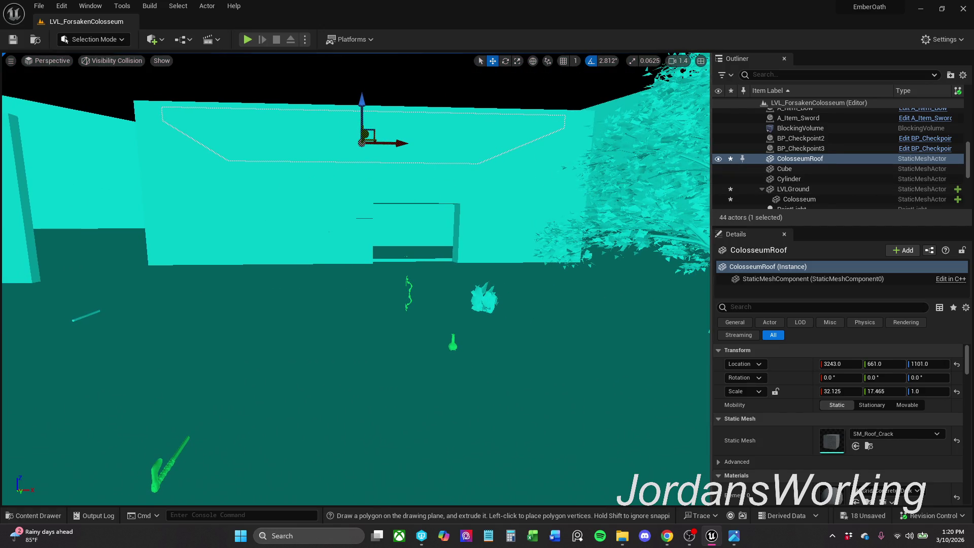
click(558, 180)
mouse_move(445, 233)
mouse_down()
mouse_move(417, 282)
mouse_move(446, 224)
mouse_move(448, 233)
mouse_up()
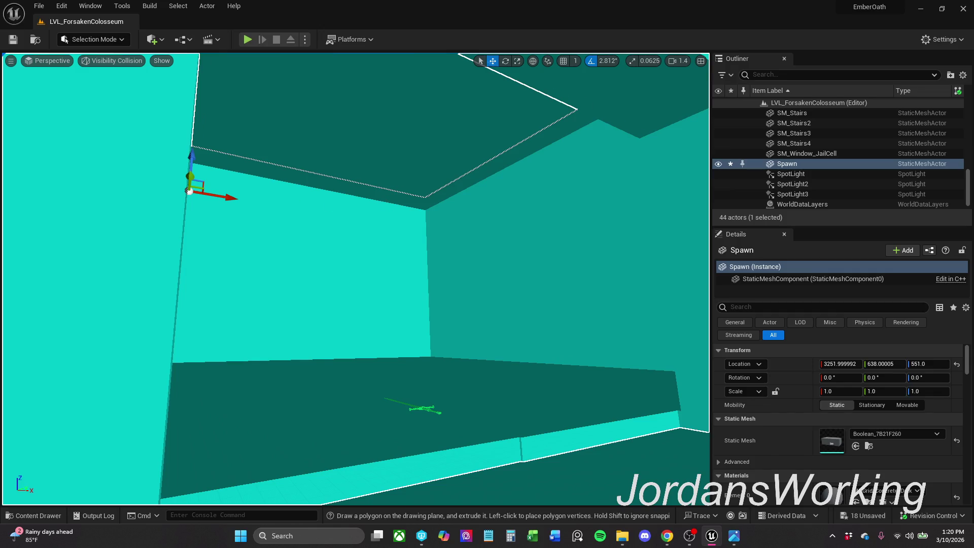
scroll(355, 279, down, 4)
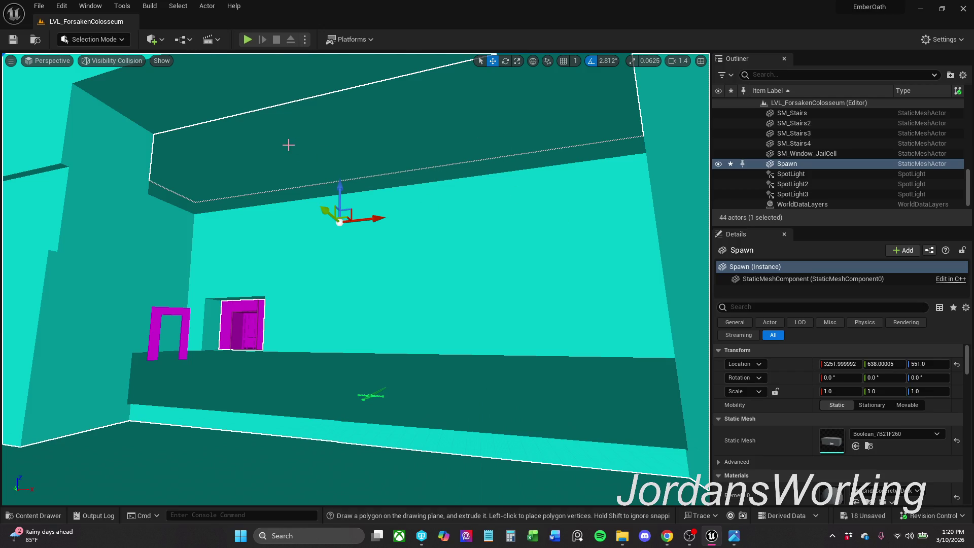
drag(392, 181, 390, 181)
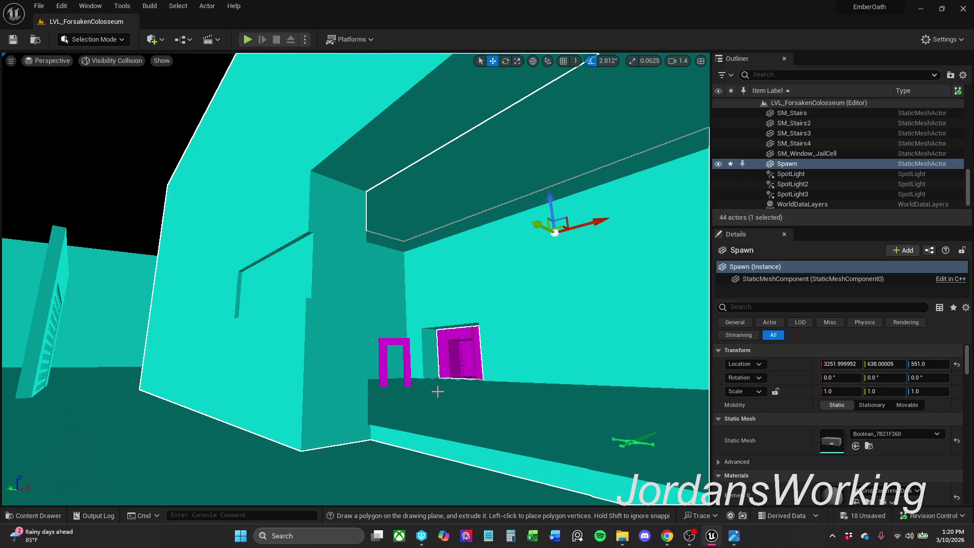
Step: Parent ColosseumRoof under Spawn, giving it relative location -9, 23, 550
click(468, 208)
click(479, 159)
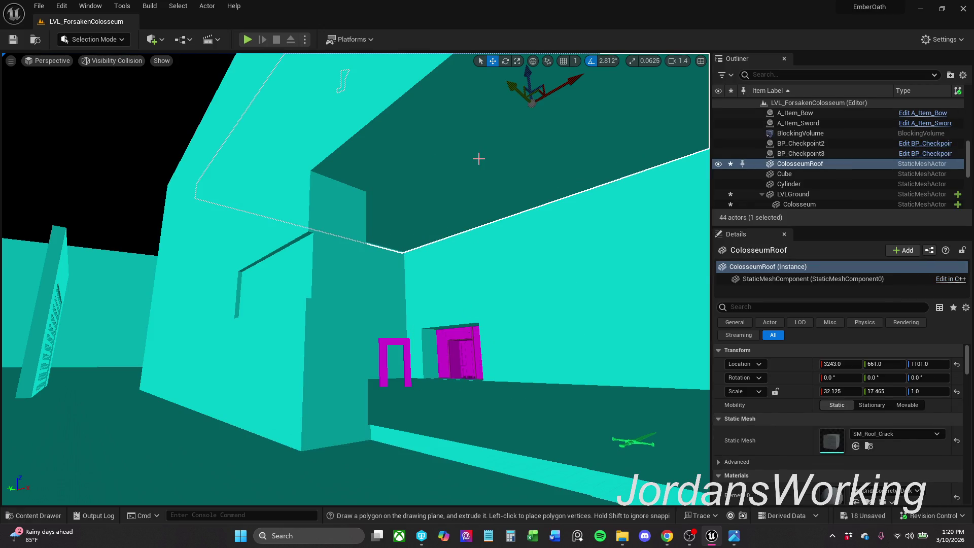
click(511, 272)
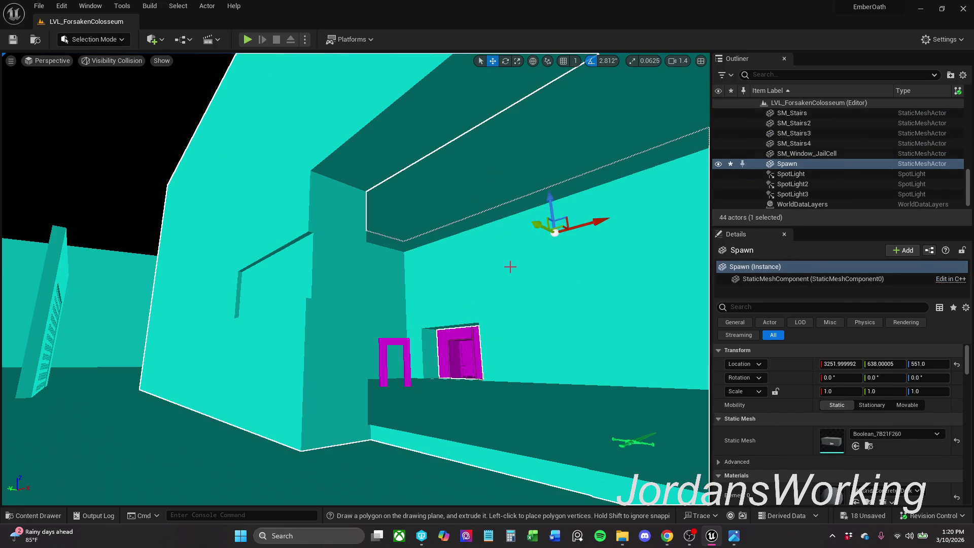
click(502, 155)
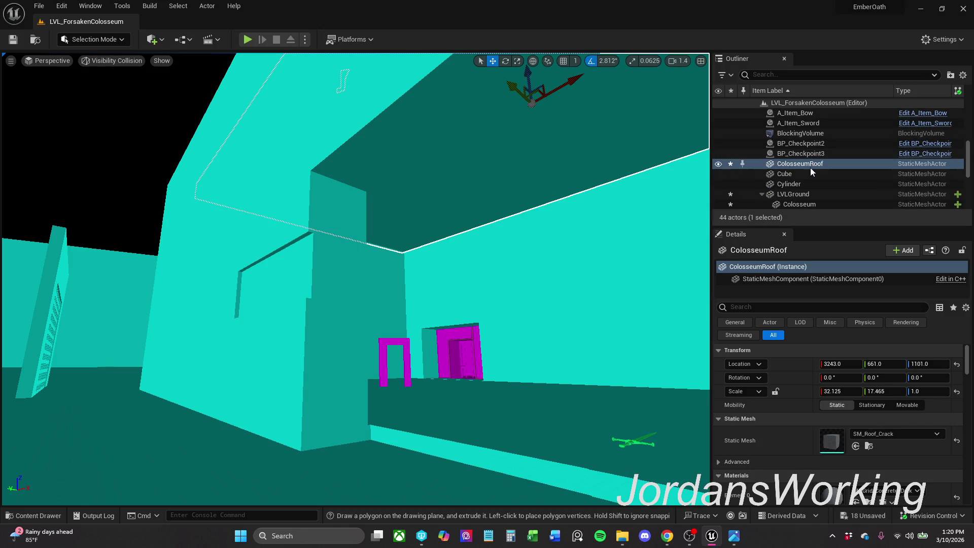
mouse_move(819, 164)
mouse_down()
mouse_move(830, 199)
mouse_move(827, 176)
mouse_move(789, 154)
mouse_up()
scroll(820, 174, down, 5)
scroll(820, 175, down, 3)
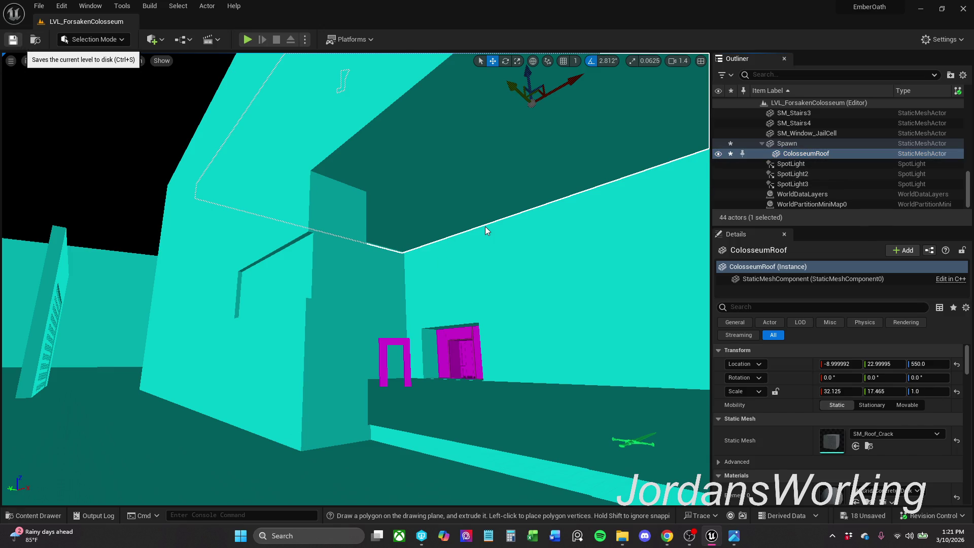
Step: Save LVL_ForsakenColosseum, checking out its files, and play-test it once by walking forward
key(ctrl+s)
click(512, 383)
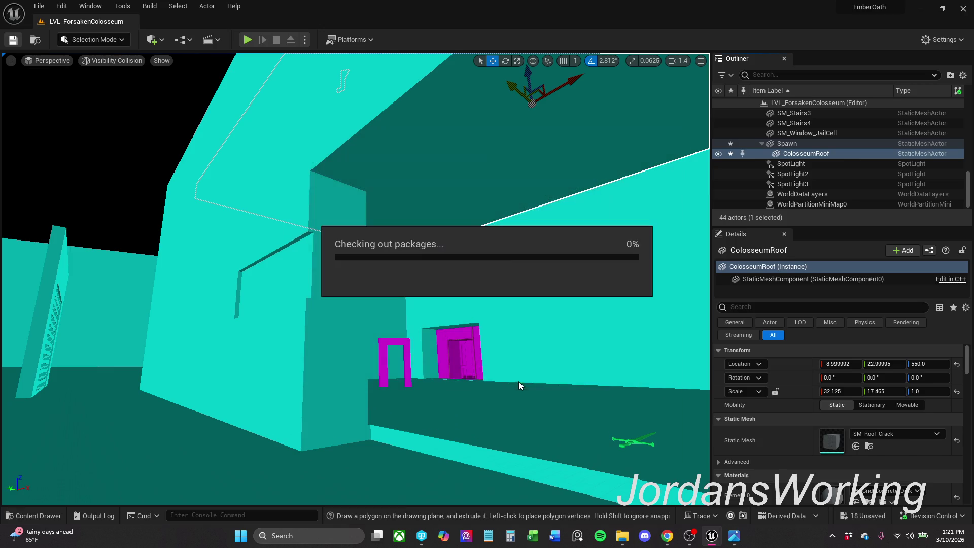
click(249, 43)
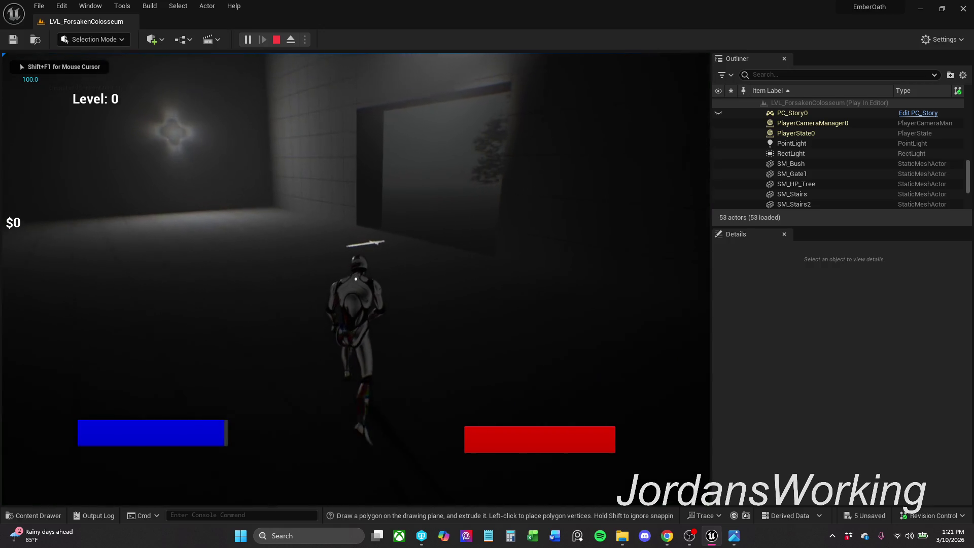
key(w)
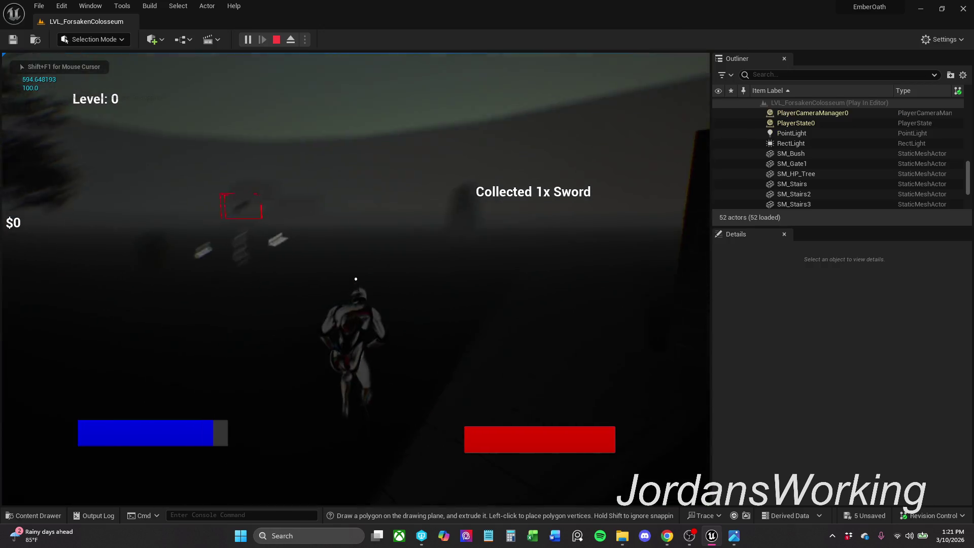
key(w)
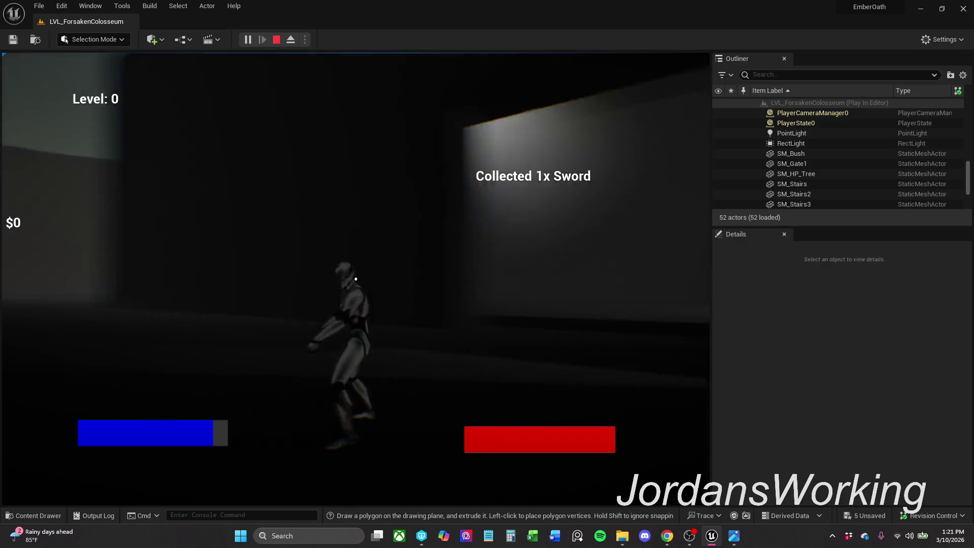
key(Escape)
Step: Play-test the level a second time, running out through the gate, then stop
mouse_move(507, 320)
mouse_down()
mouse_move(254, 325)
mouse_move(259, 264)
mouse_up()
mouse_move(483, 294)
mouse_down()
mouse_move(475, 355)
mouse_move(482, 294)
mouse_up()
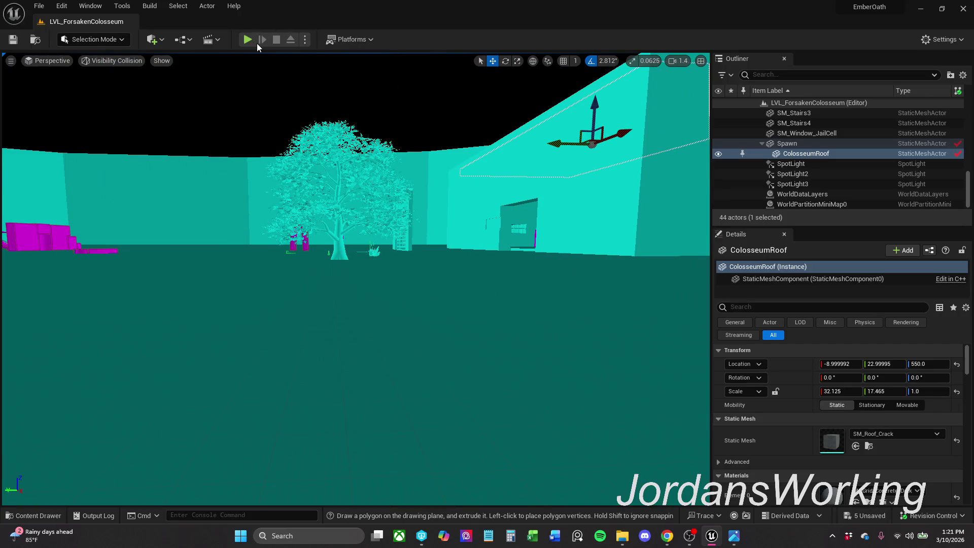
click(247, 39)
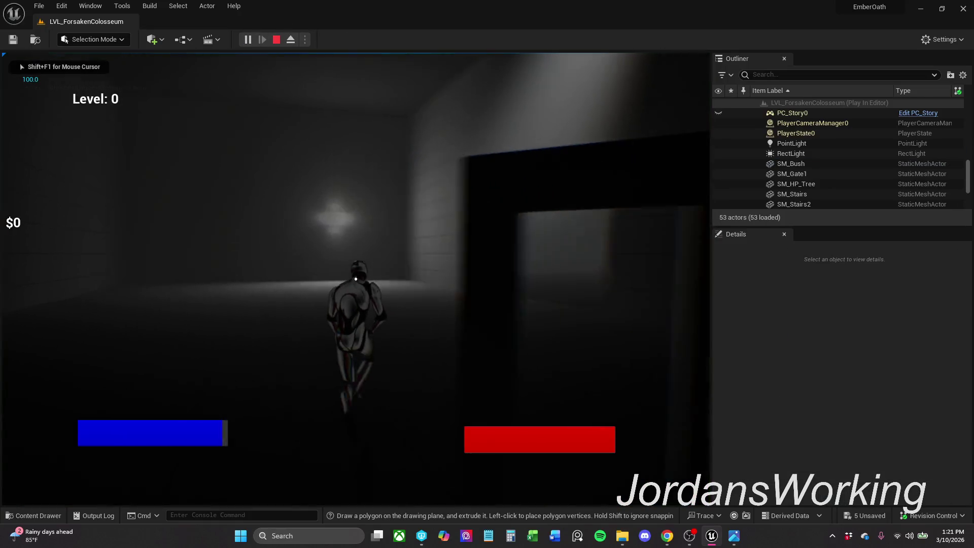
key(w)
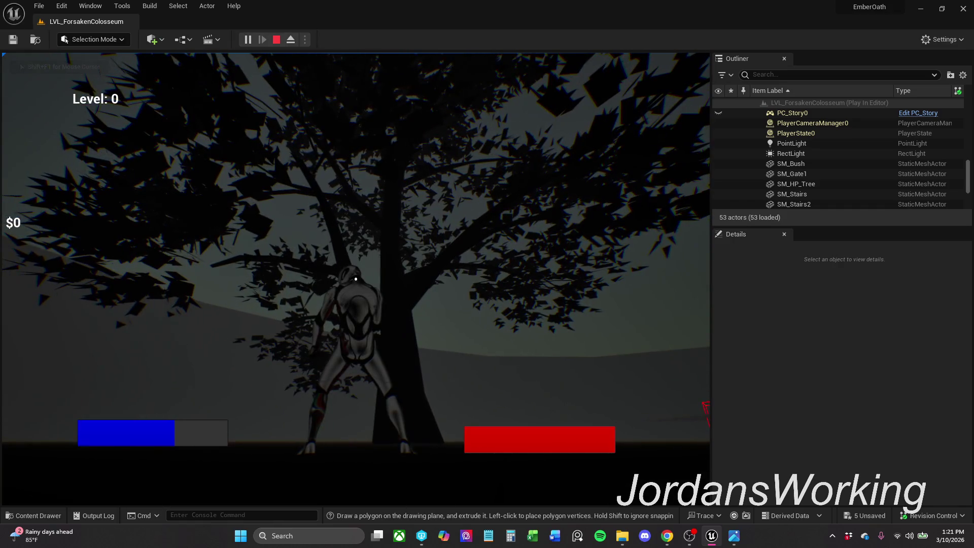
key(Escape)
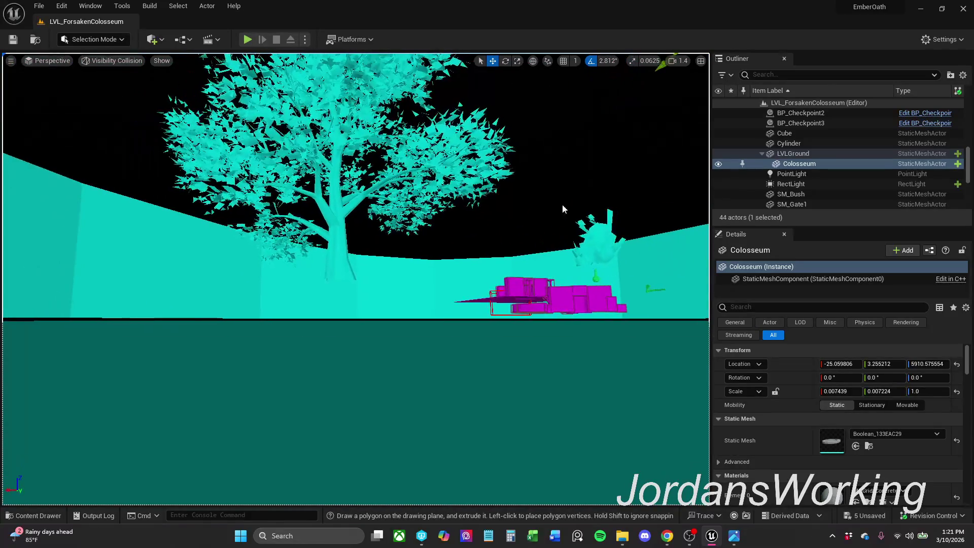
Step: Select LVLGround and raise it to about Z -1100
click(814, 152)
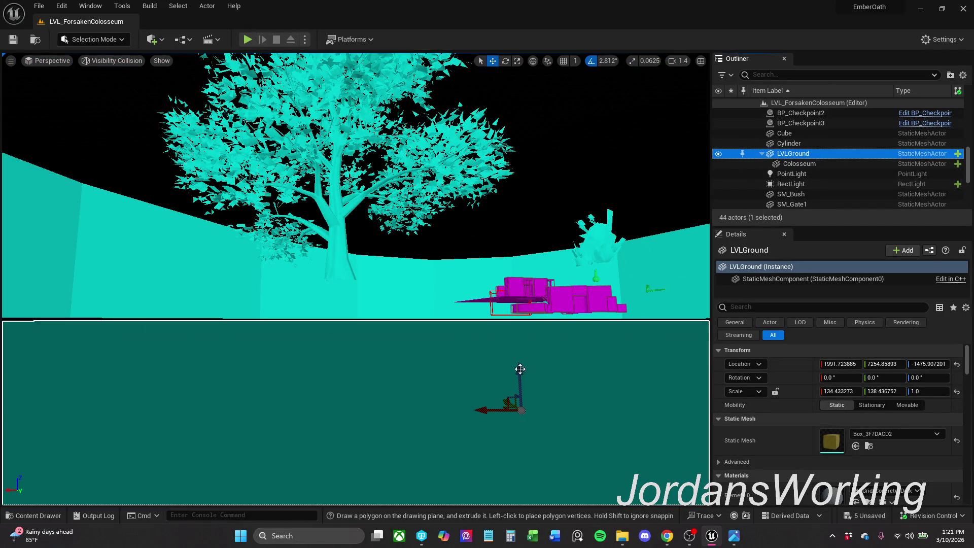
drag(519, 375, 528, 347)
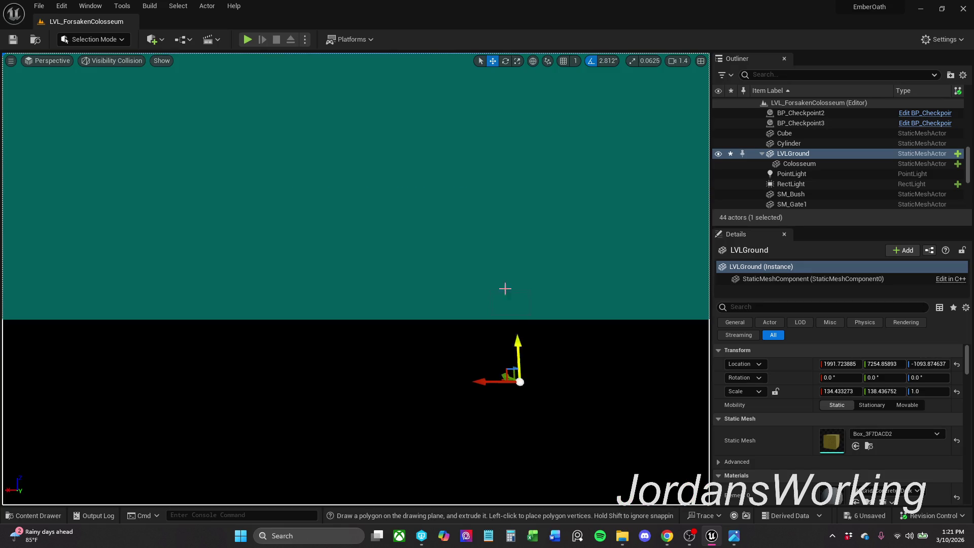
scroll(505, 288, down, 3)
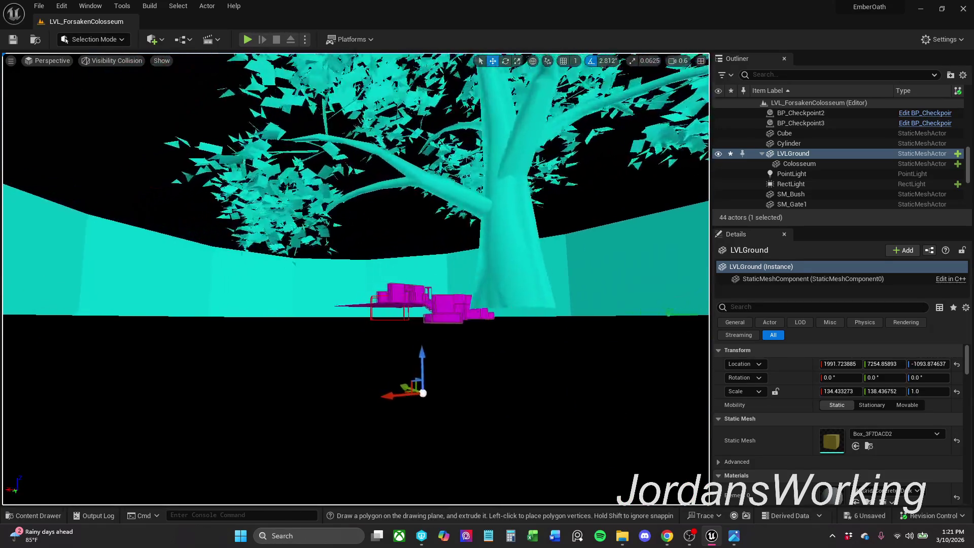
key(w)
key(w)
scroll(355, 279, up, 1)
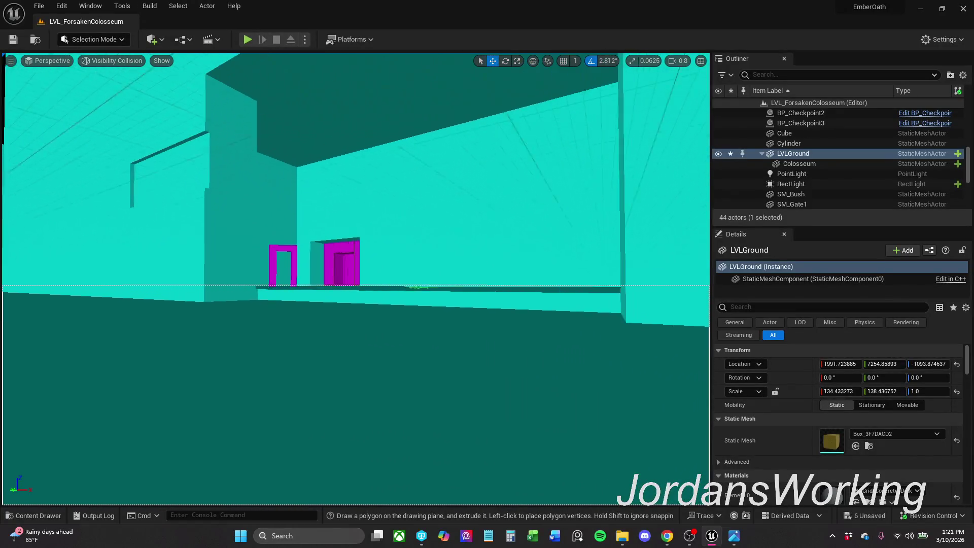
key(w)
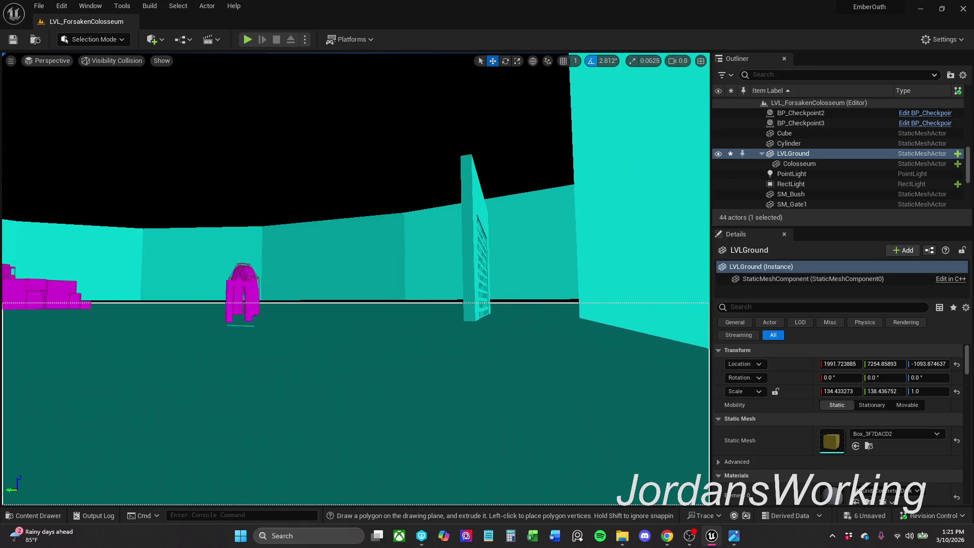
key(w)
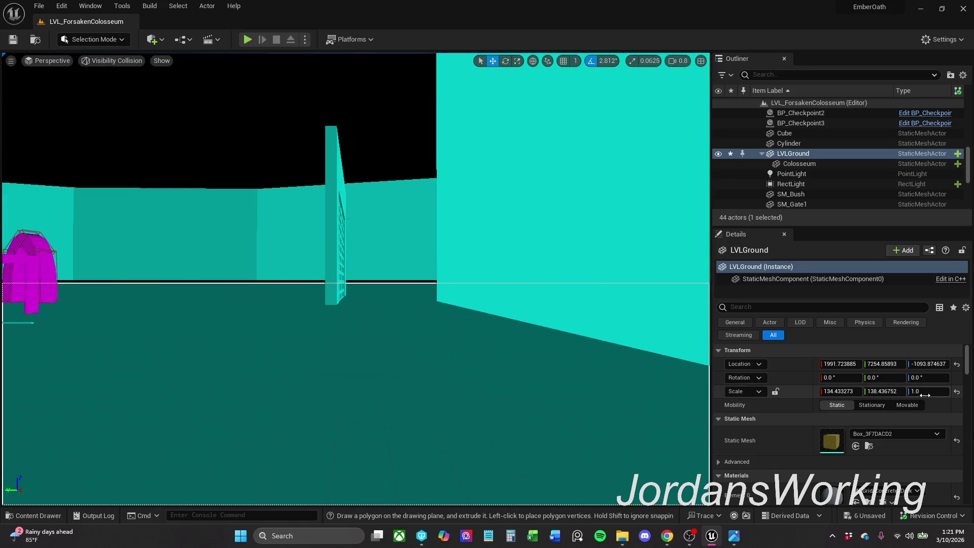
Step: Set the ground's Z scale to 1.04 and select the Colosseum mesh for transform editing
drag(929, 391, 931, 391)
drag(559, 340, 517, 310)
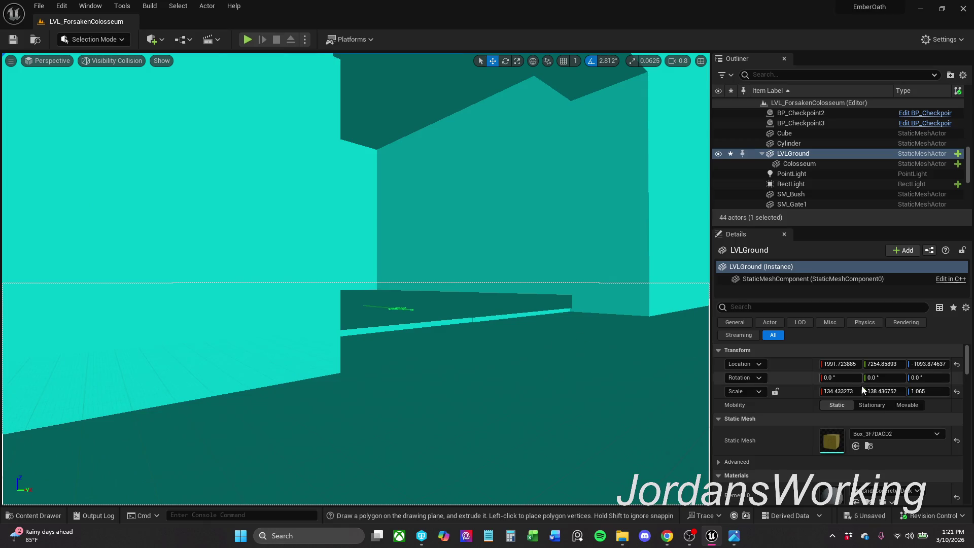
drag(926, 389, 916, 389)
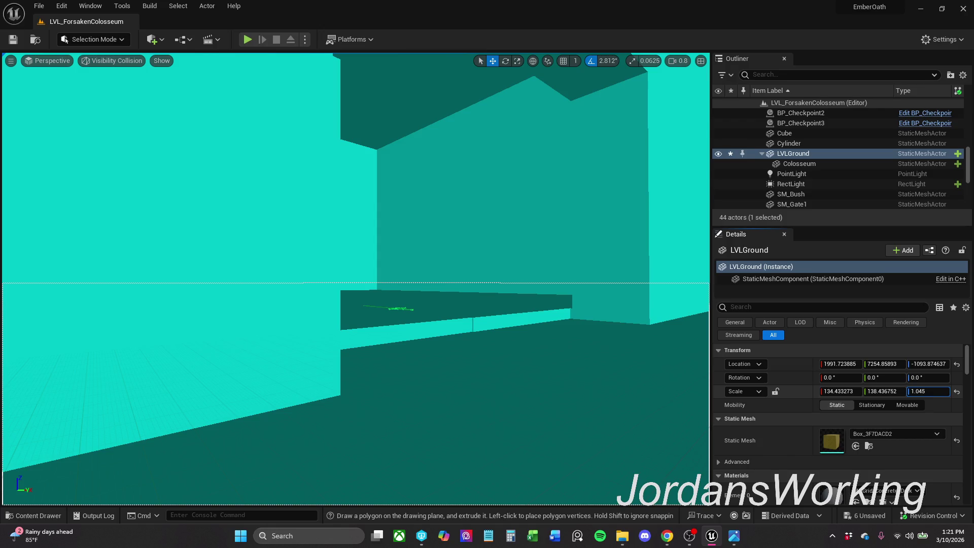
drag(700, 361, 619, 350)
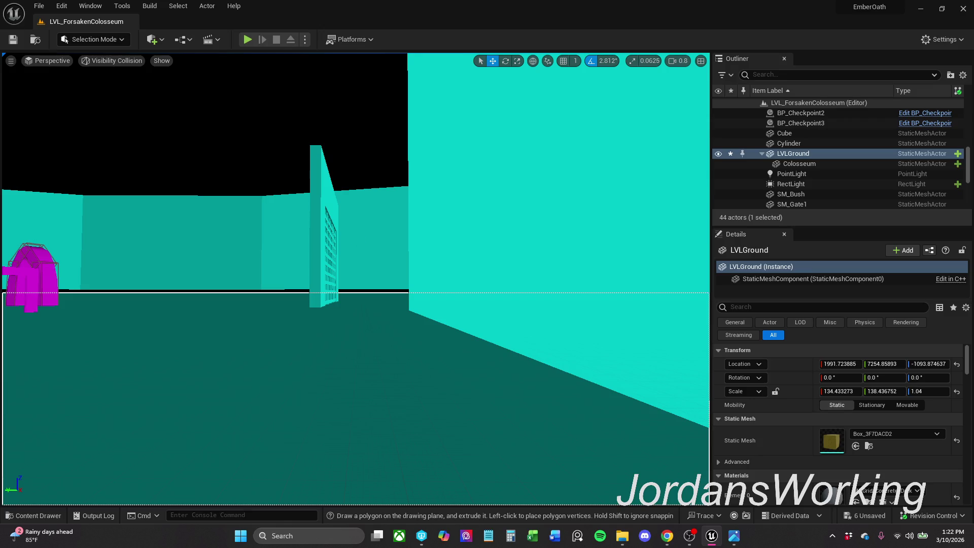
click(800, 163)
mouse_move(355, 279)
mouse_down()
mouse_move(345, 244)
mouse_move(330, 264)
mouse_move(330, 229)
mouse_up()
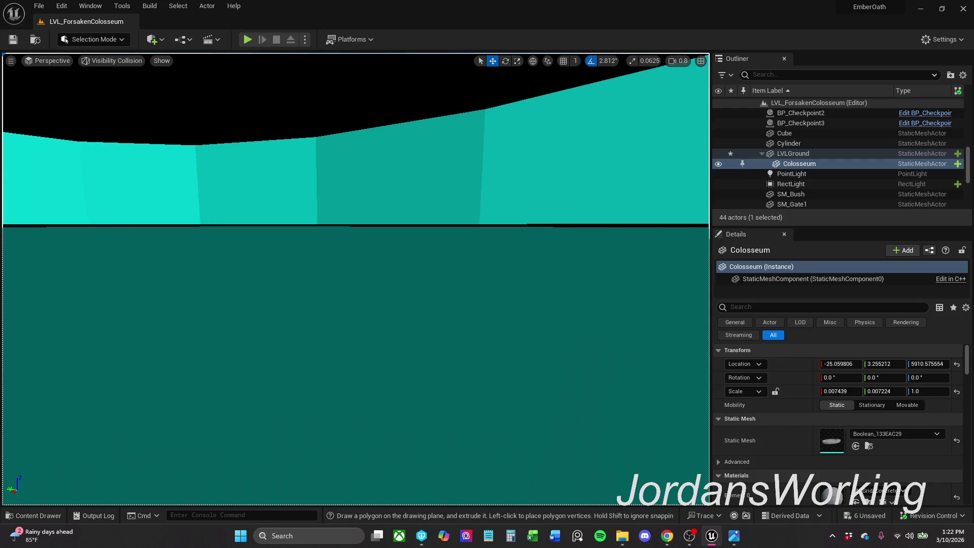
Step: Try negative Colosseum scales (Y -0.0075, X -0.0225) and undo both
click(885, 392)
text(-0.0075)
key(Return)
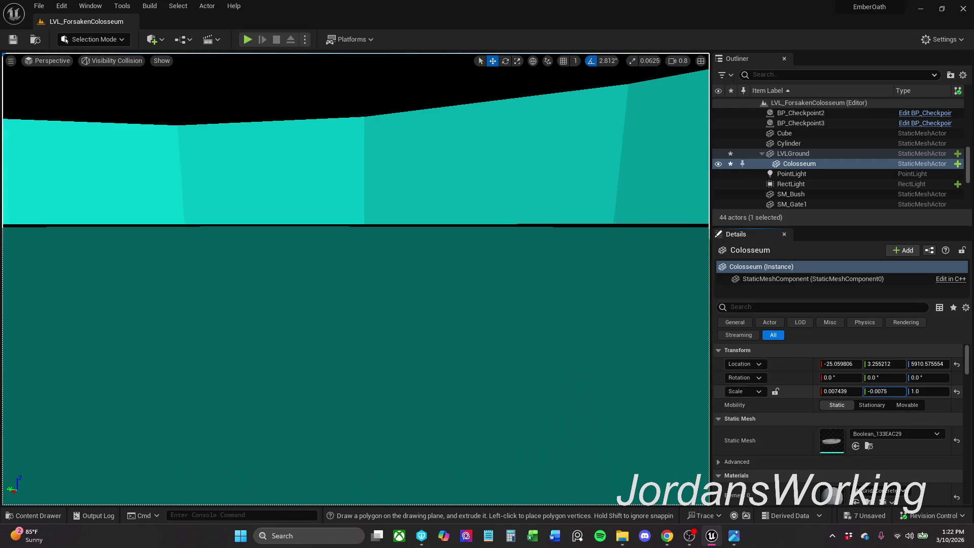
key(ctrl+z)
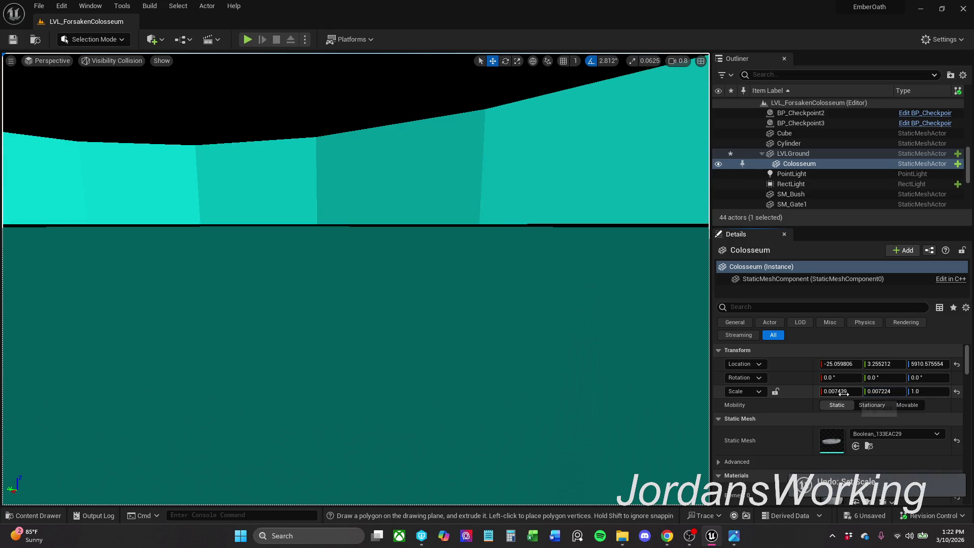
text(-0.0225)
key(Return)
key(ctrl+z)
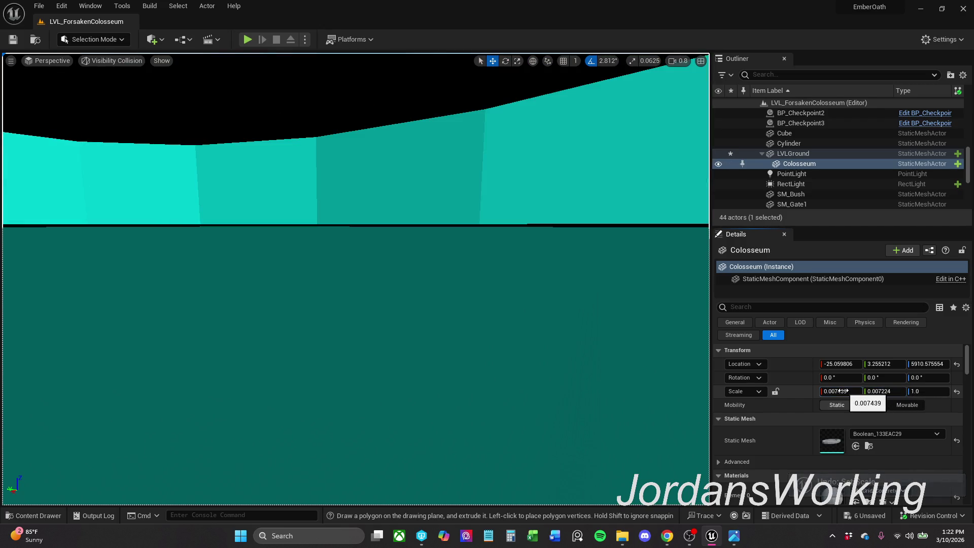
Step: Set the Colosseum's Location Z to 5801, then drag it down to 5503
text(5801)
key(Return)
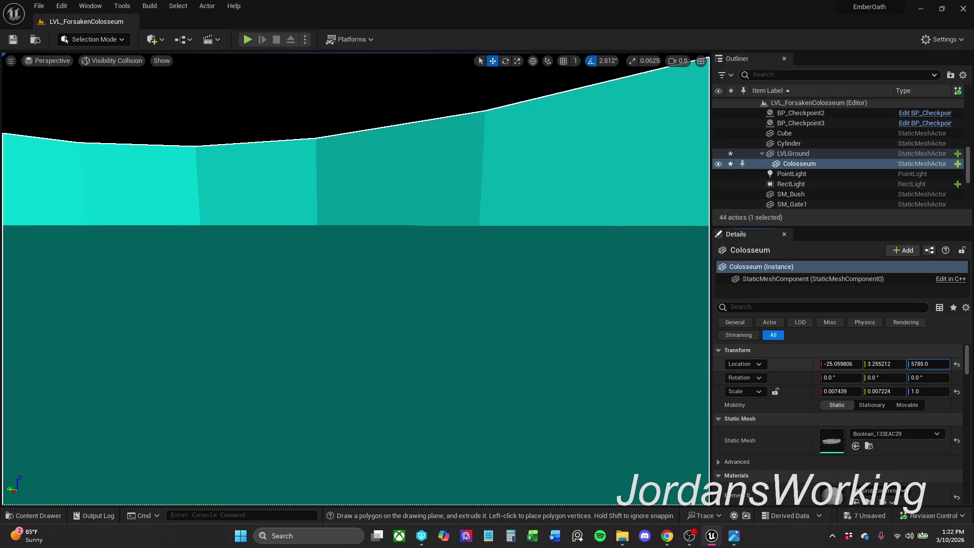
mouse_move(519, 280)
mouse_down()
mouse_move(519, 304)
mouse_move(599, 305)
mouse_move(587, 289)
mouse_up()
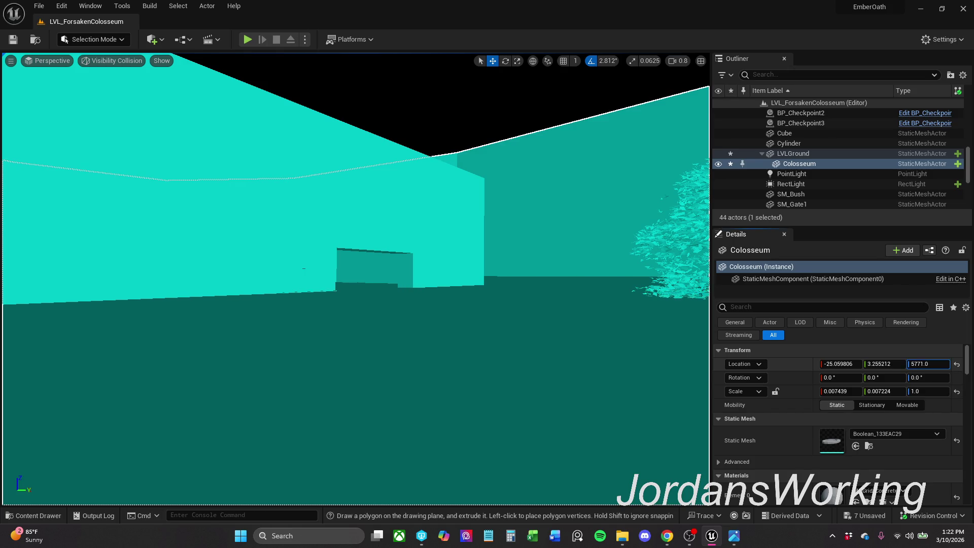
drag(928, 364, 908, 363)
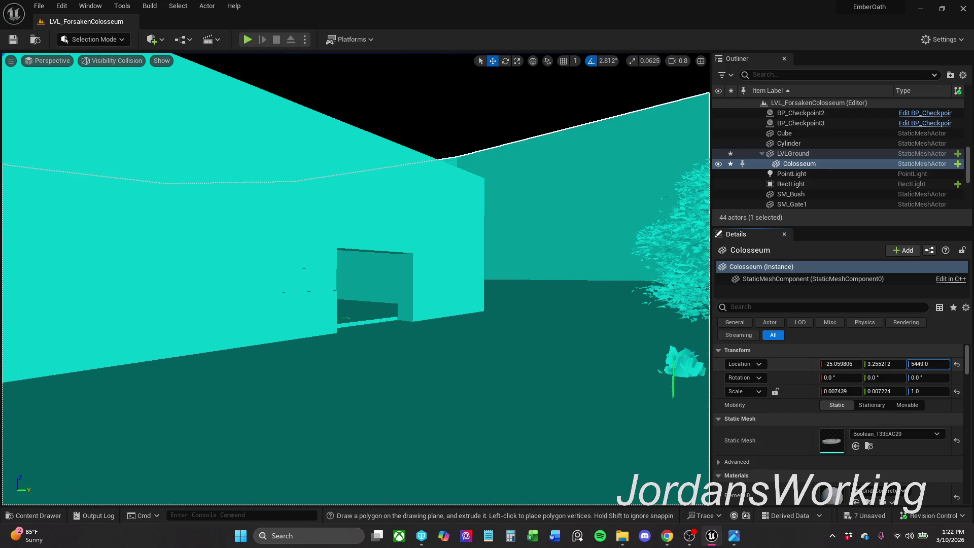
drag(928, 364, 935, 364)
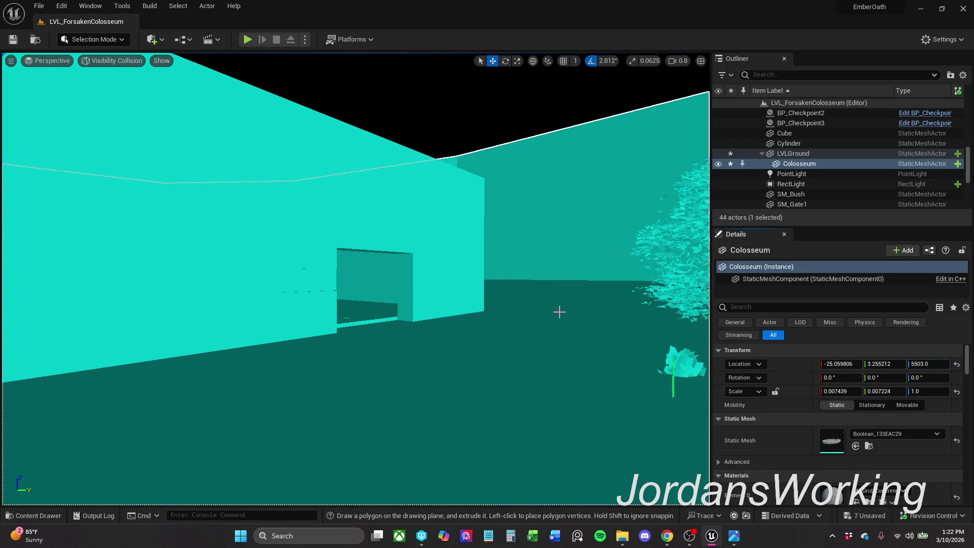
scroll(559, 311, up, 3)
key(w)
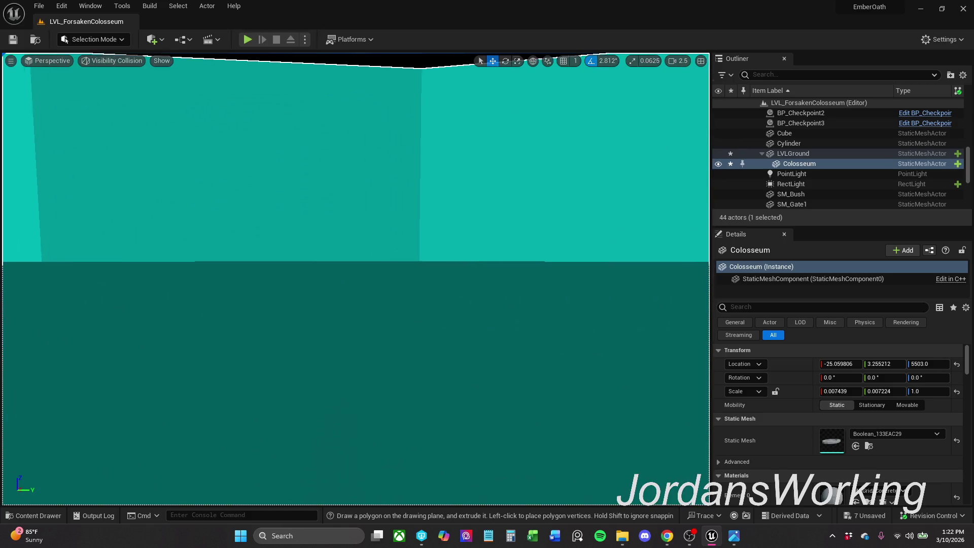
key(s)
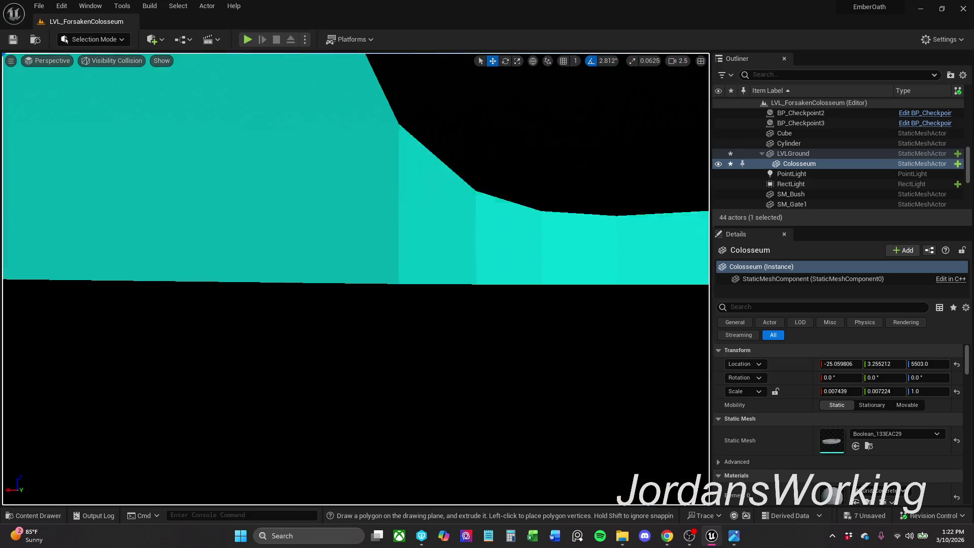
key(s)
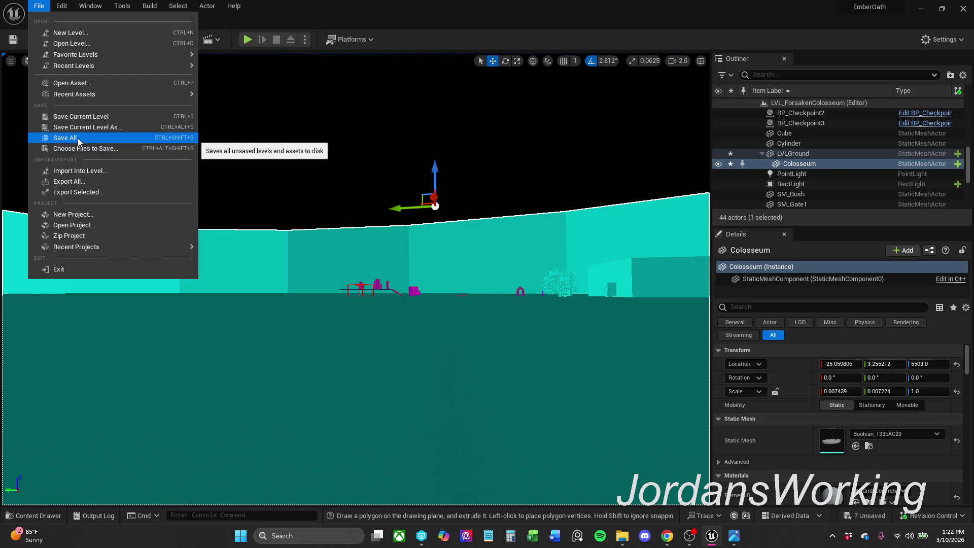
Step: Save all, then play-test the level, picking up the sword, and stop
click(81, 138)
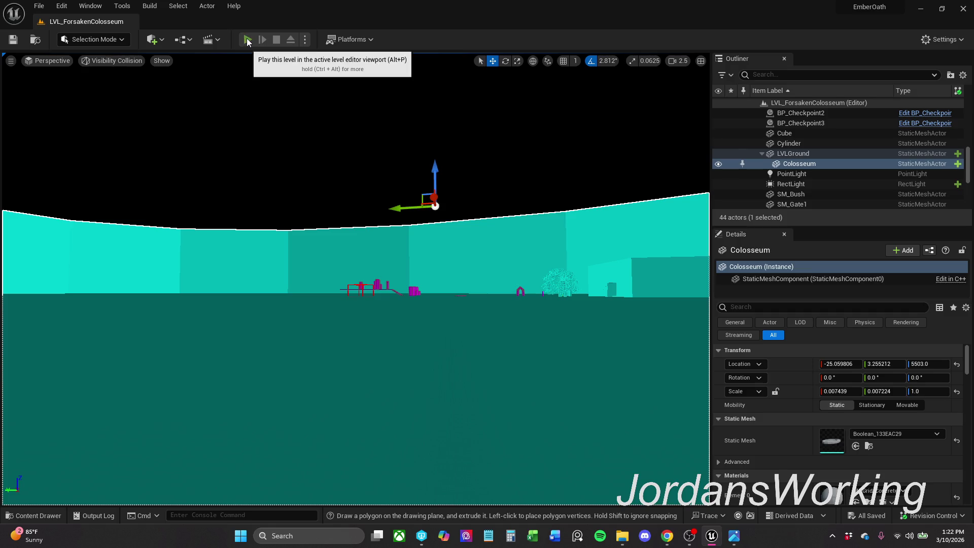
key(alt+p)
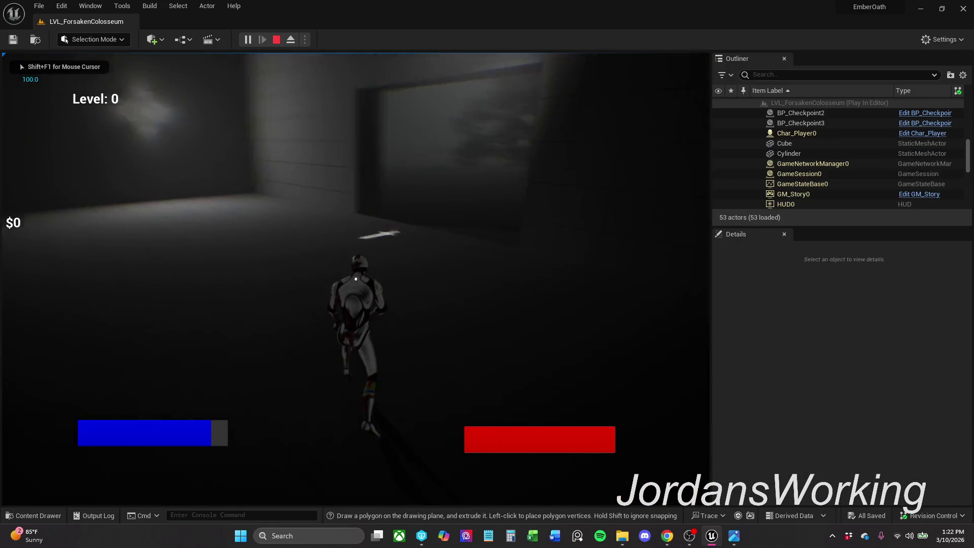
key(e)
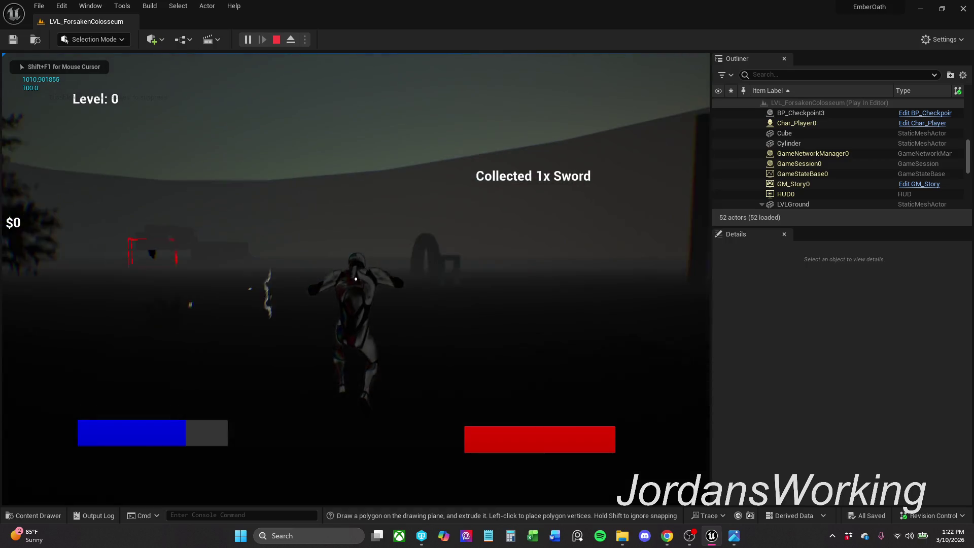
key(w)
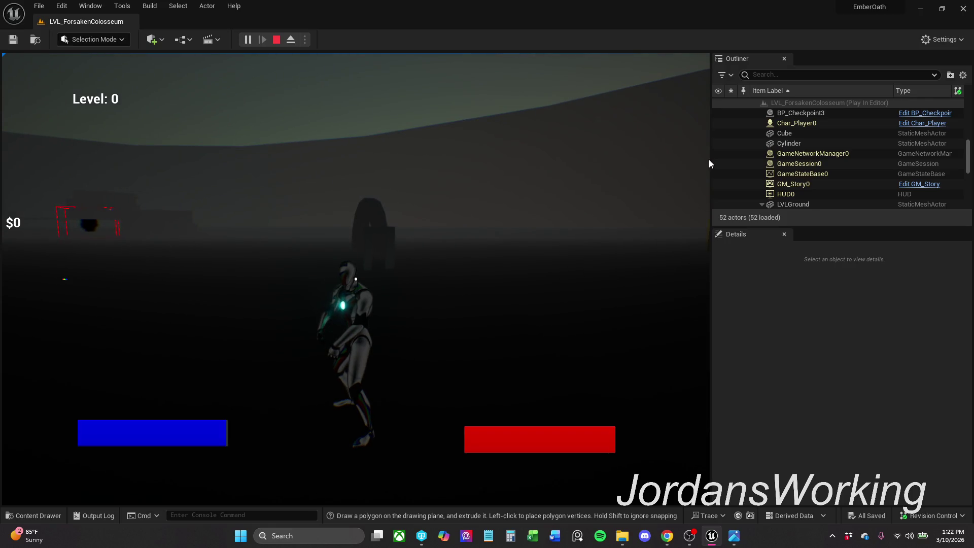
key(Escape)
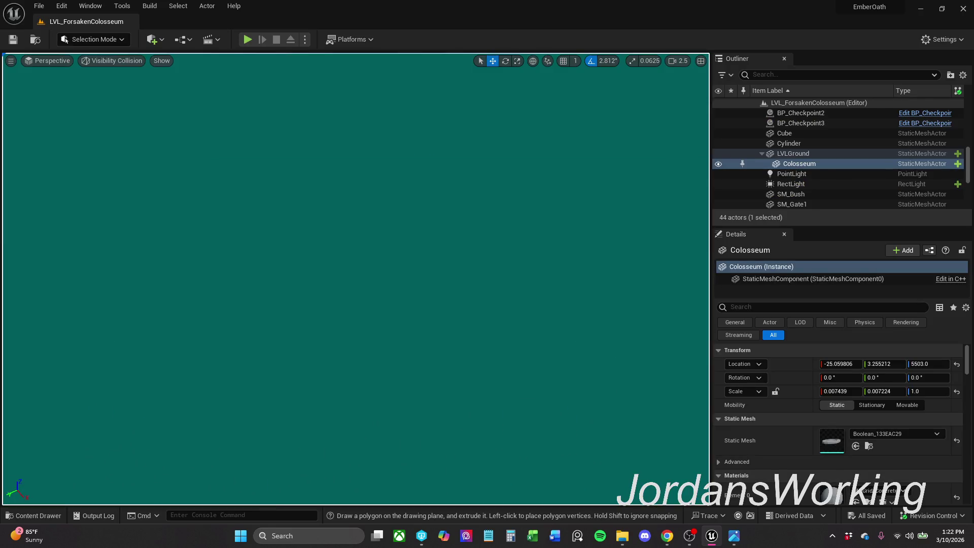
Step: Save all changes again from the File menu
scroll(355, 279, up, 3)
mouse_move(576, 163)
mouse_down()
mouse_move(576, 218)
mouse_move(577, 163)
mouse_up()
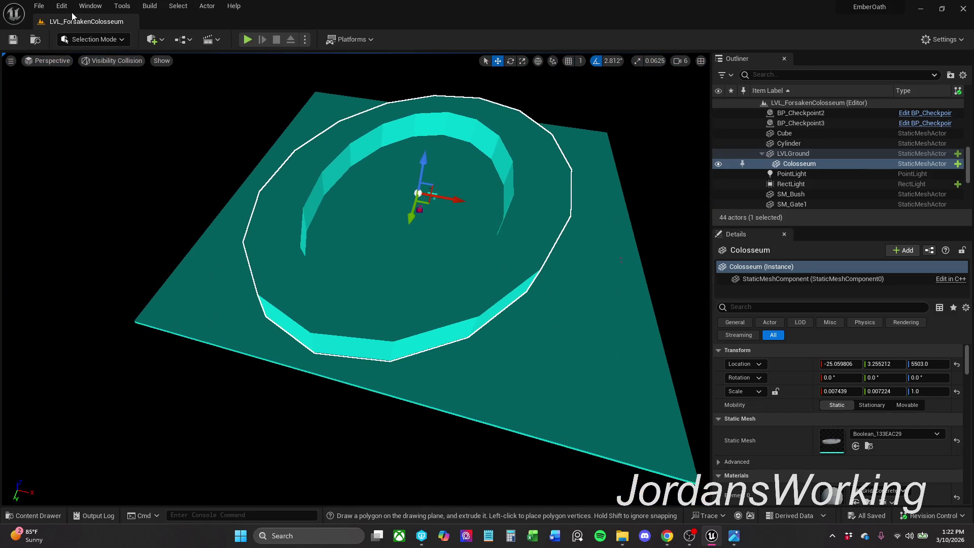
click(39, 9)
click(76, 141)
Step: Relaunch play, go to the Ember Oath main menu via the pause menu, and choose Load Game
click(247, 39)
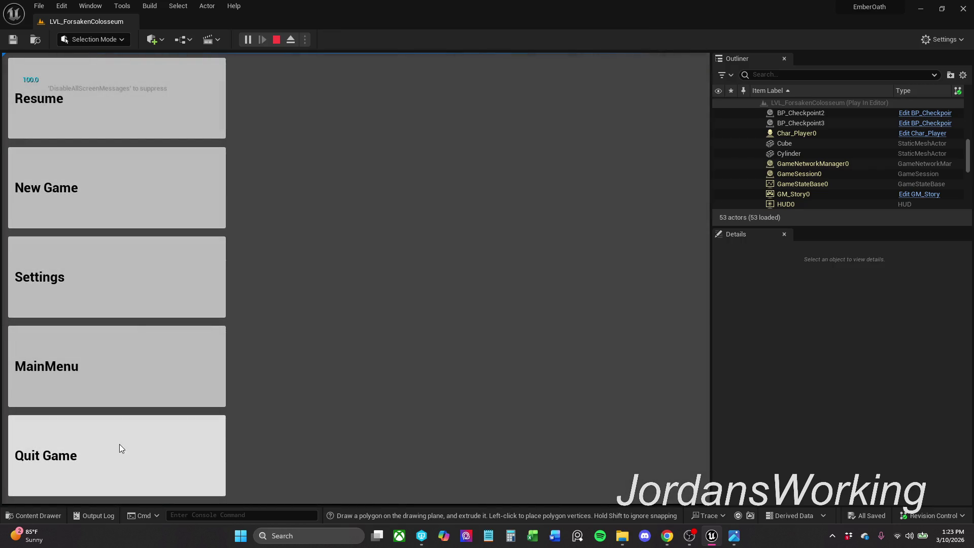
click(120, 444)
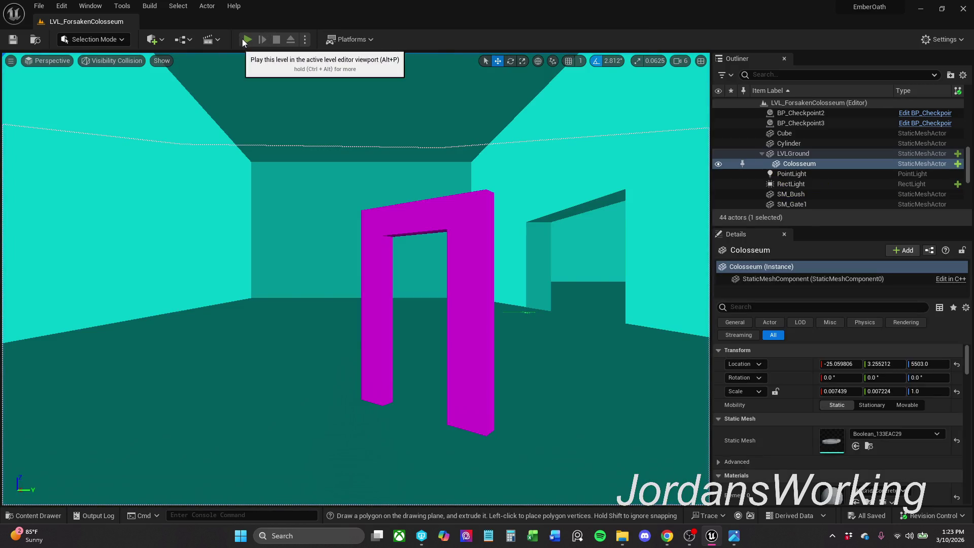
click(244, 39)
key(Escape)
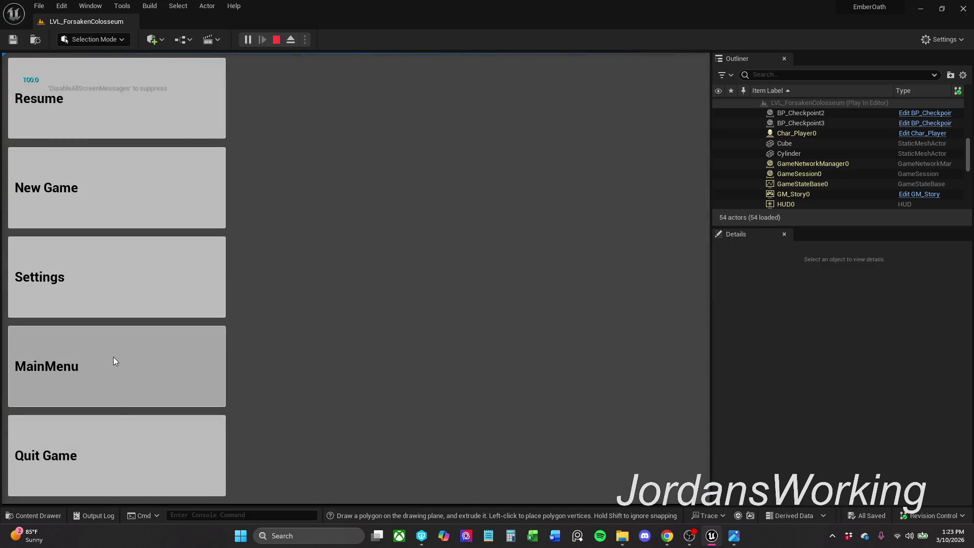
click(225, 389)
click(73, 364)
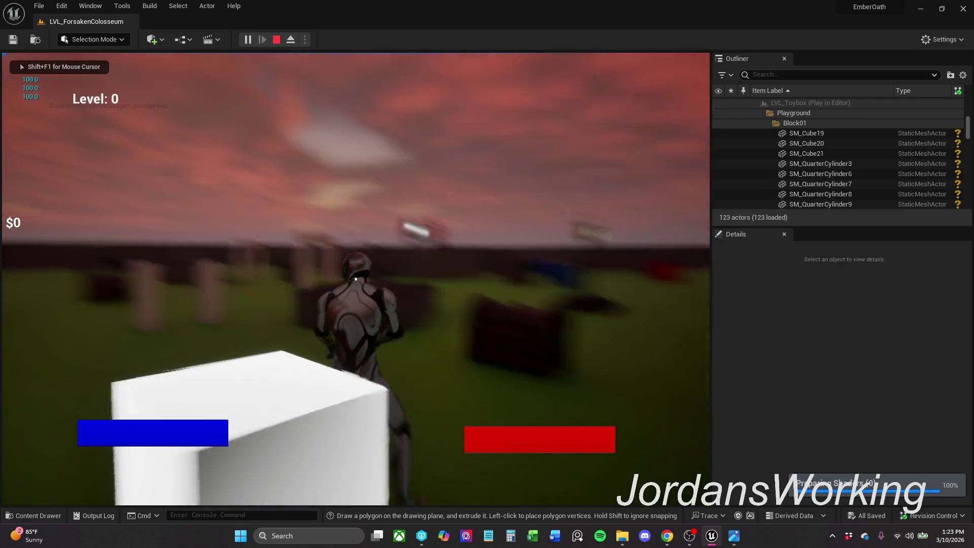
Step: In LVL_Toybox, collect the axe from the chest, target an enemy, and talk to the shopkeeper
key(w)
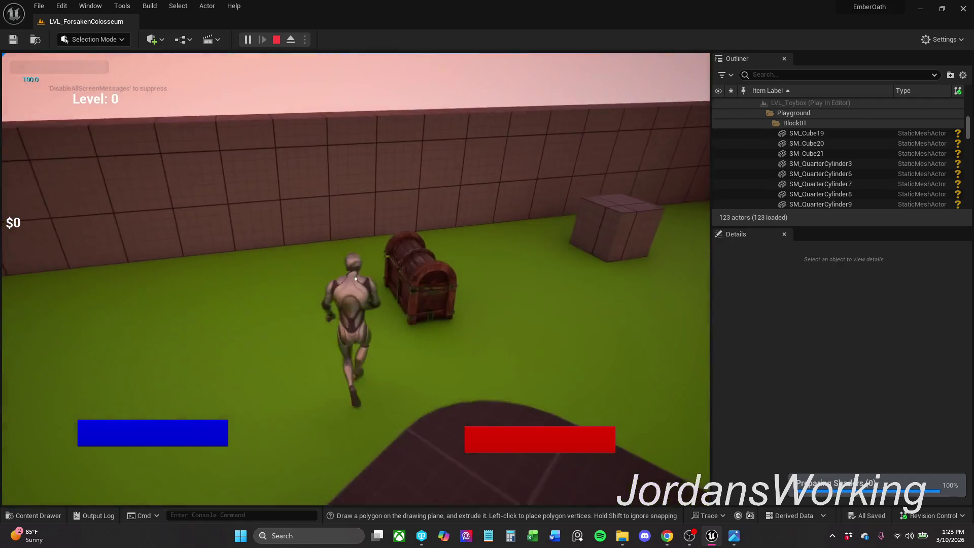
key(e)
key(w)
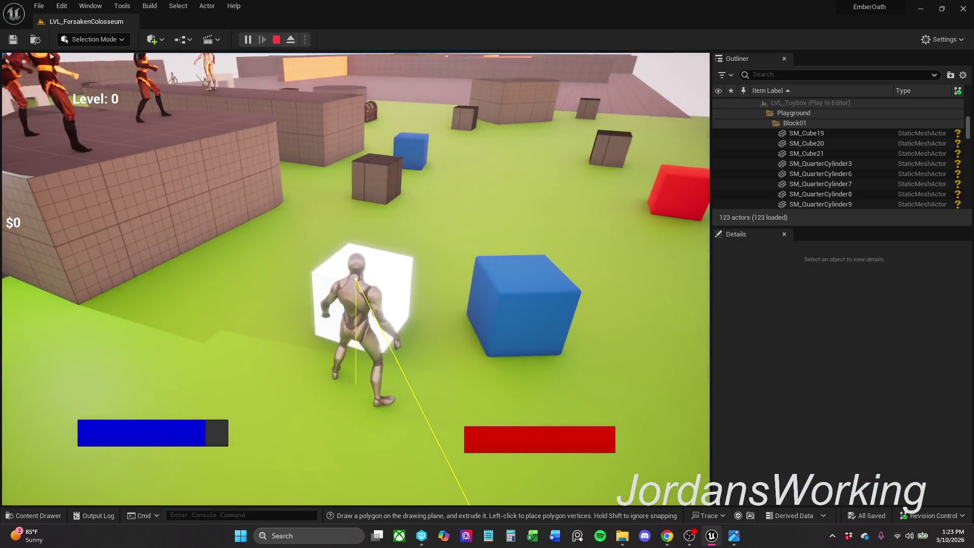
key(e)
key(w)
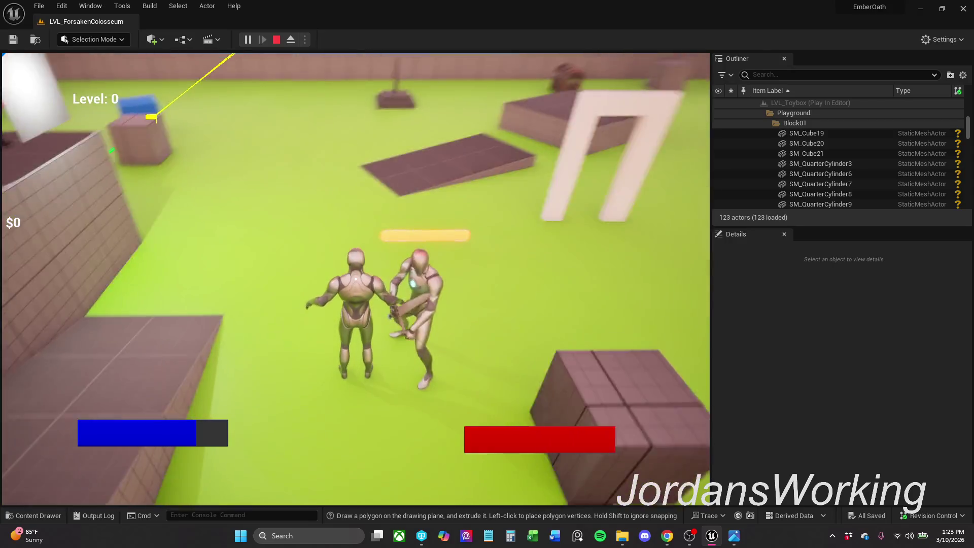
key(w)
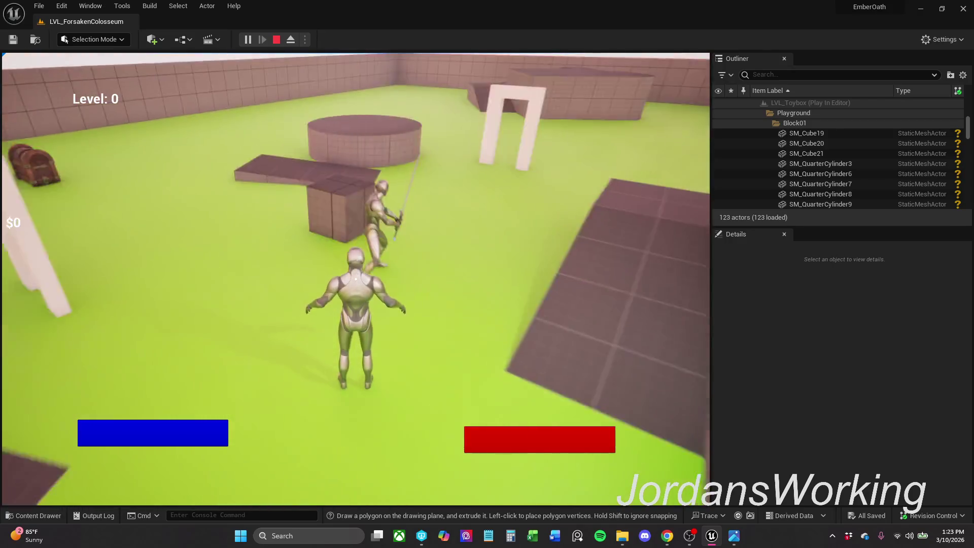
key(Tab)
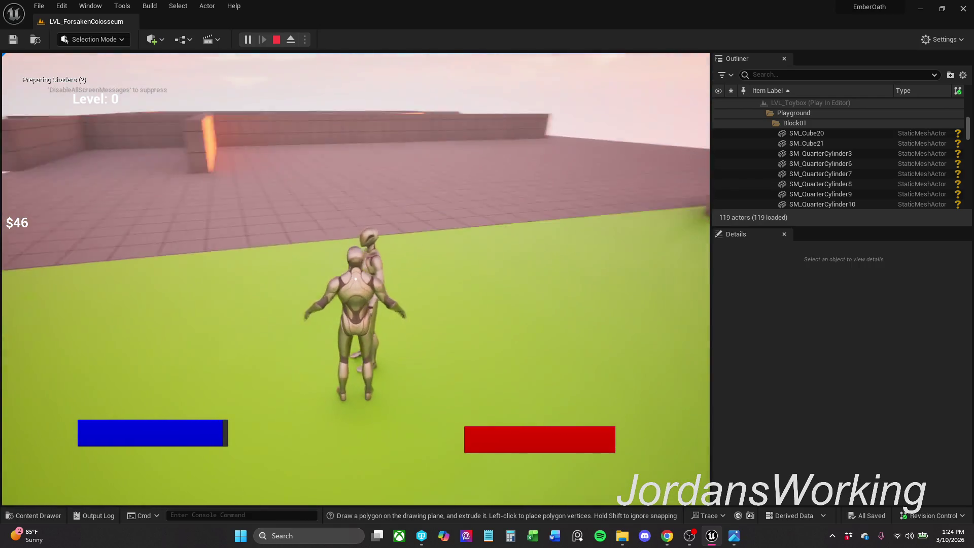
key(e)
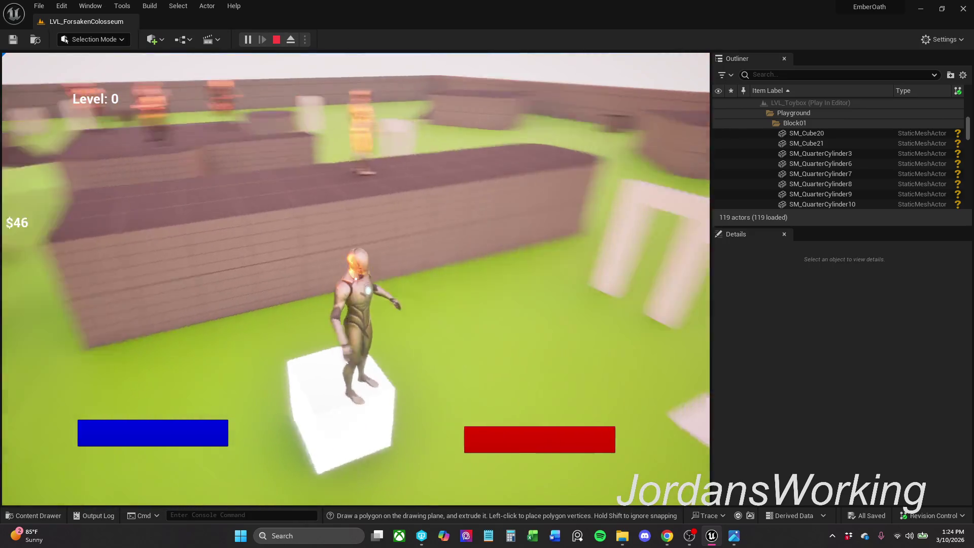
Step: Walk the character to the shopkeeper, then down the ramp toward the glowing cube
key(w)
key(s)
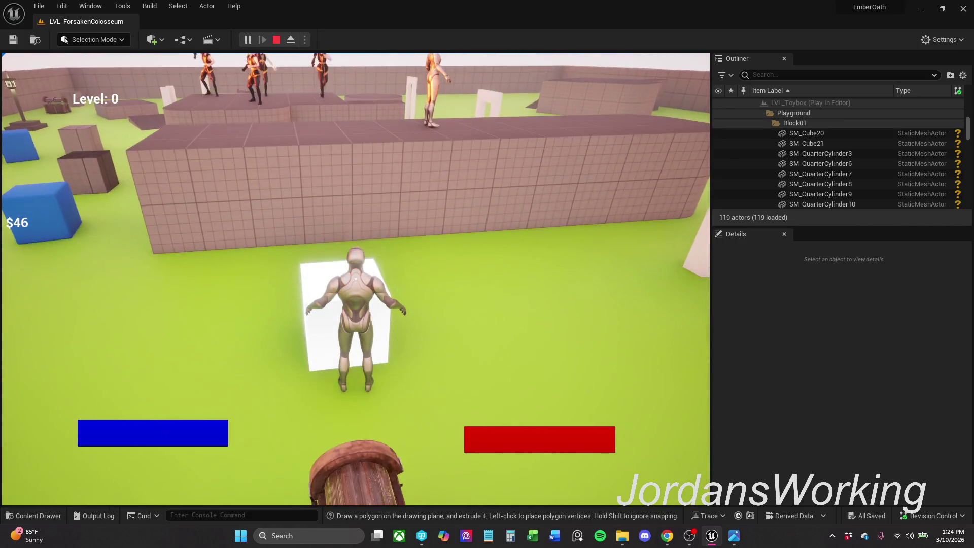
key(w)
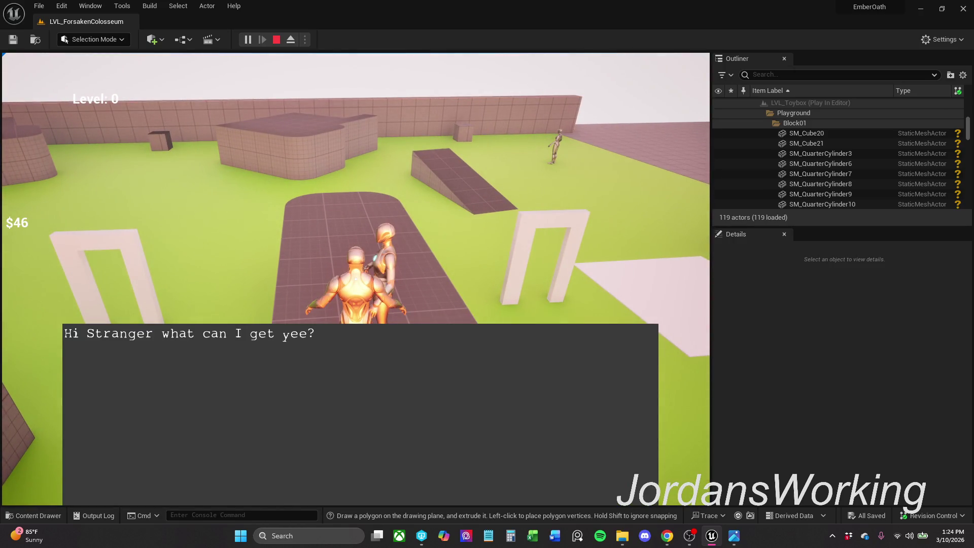
key(w)
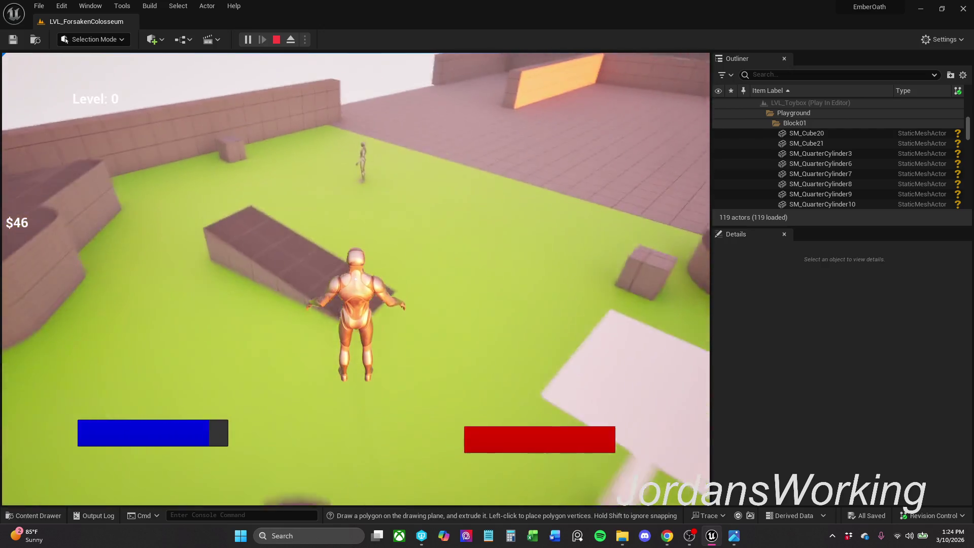
key(w)
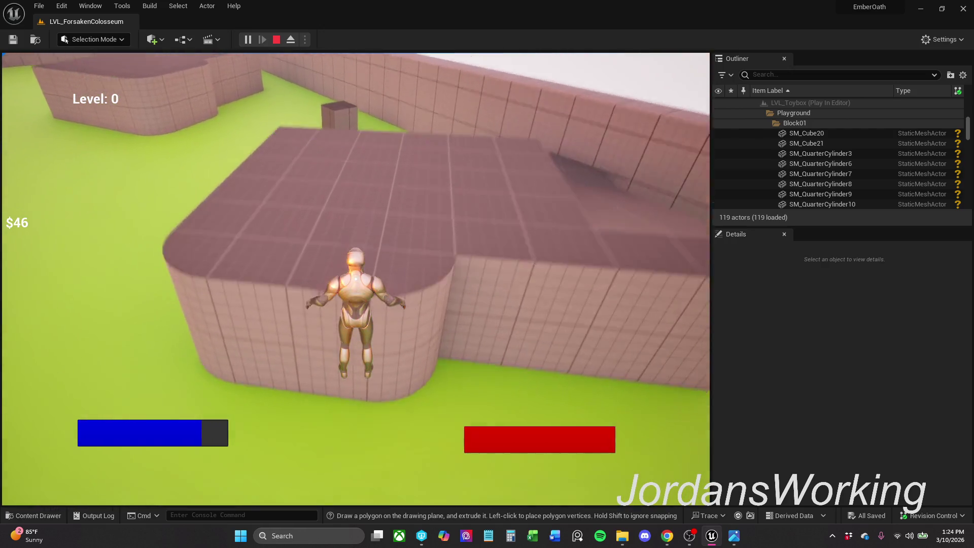
key(w)
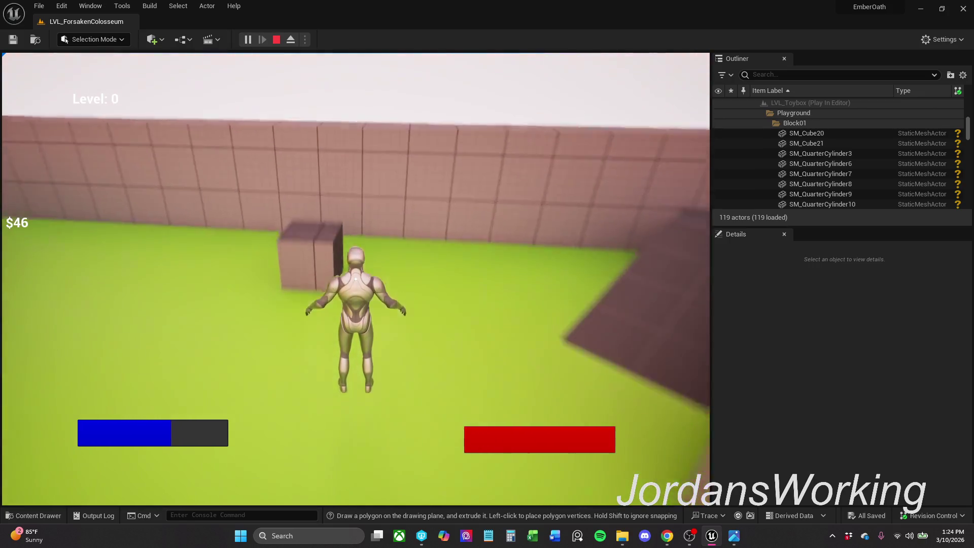
key(w)
Step: Jump on and off the cube repeatedly to test its trigger, then stop the play test
key(space)
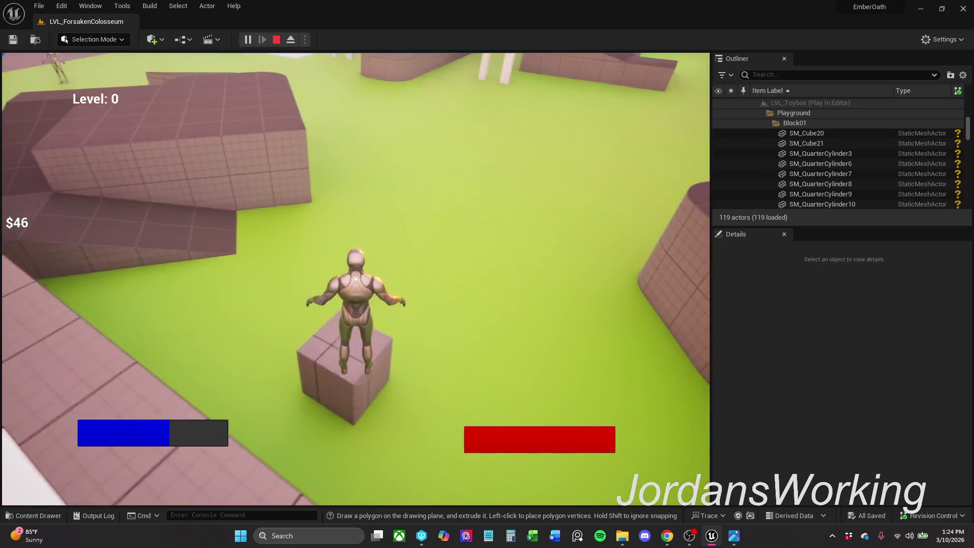
key(w)
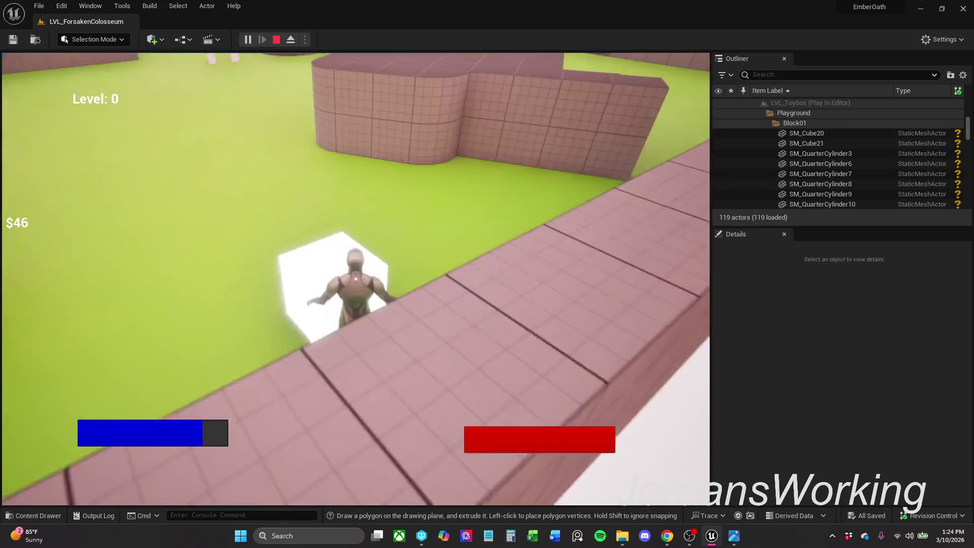
key(space)
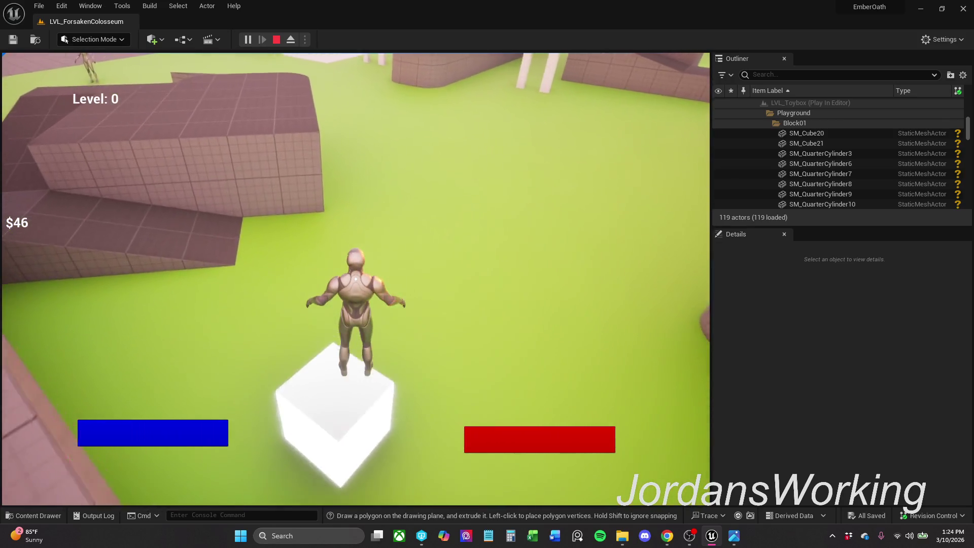
key(w)
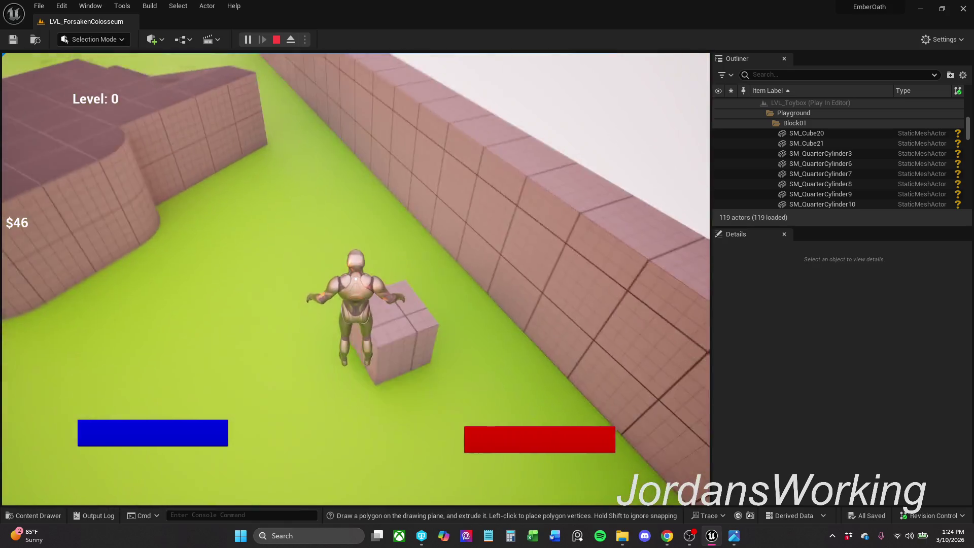
key(space)
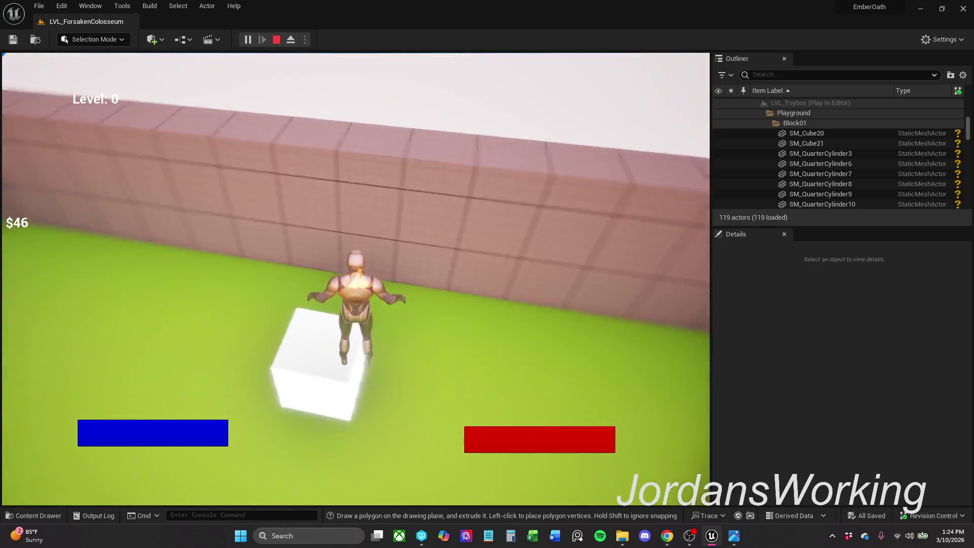
key(w)
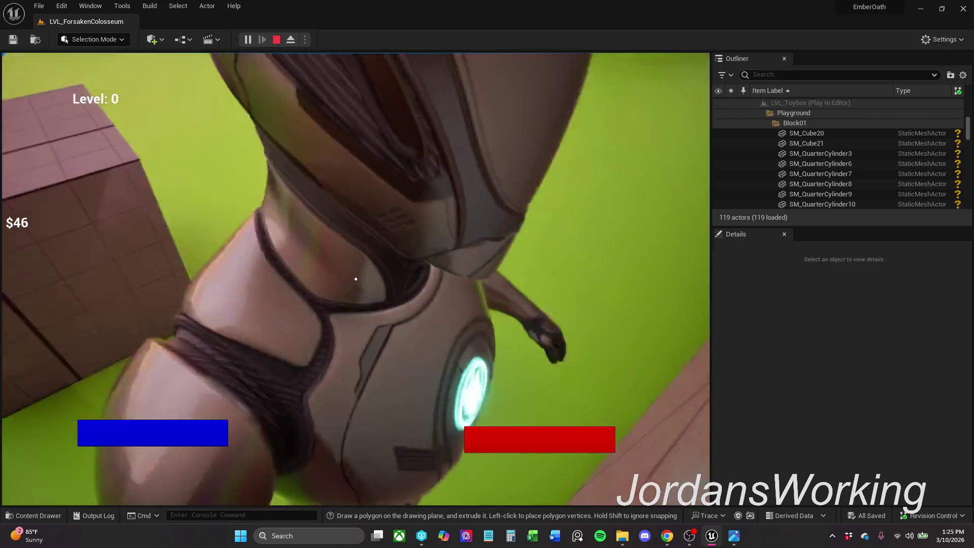
key(space)
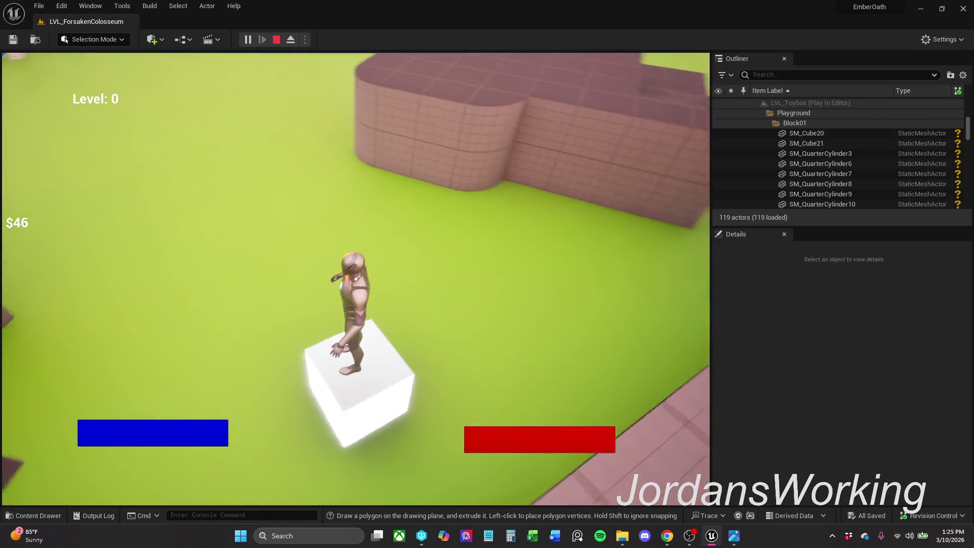
key(space)
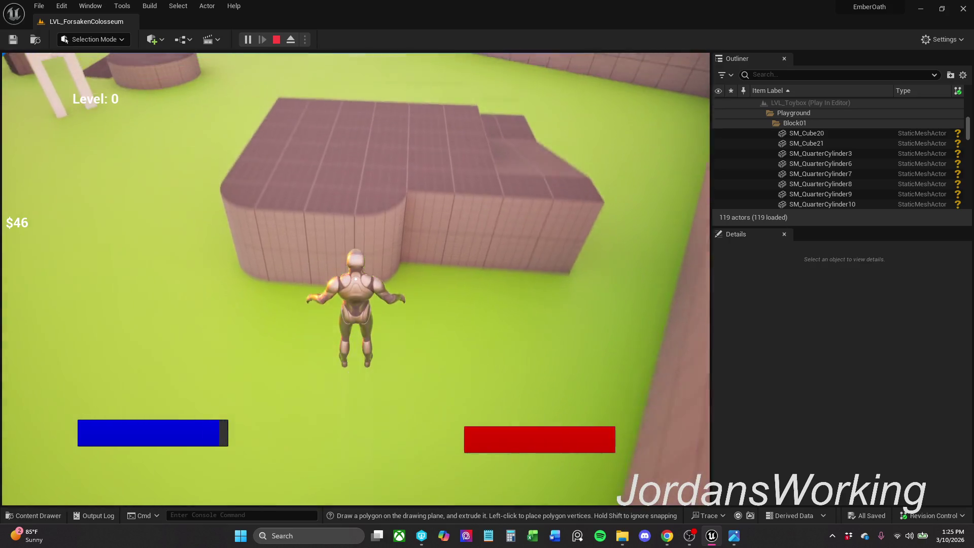
key(w)
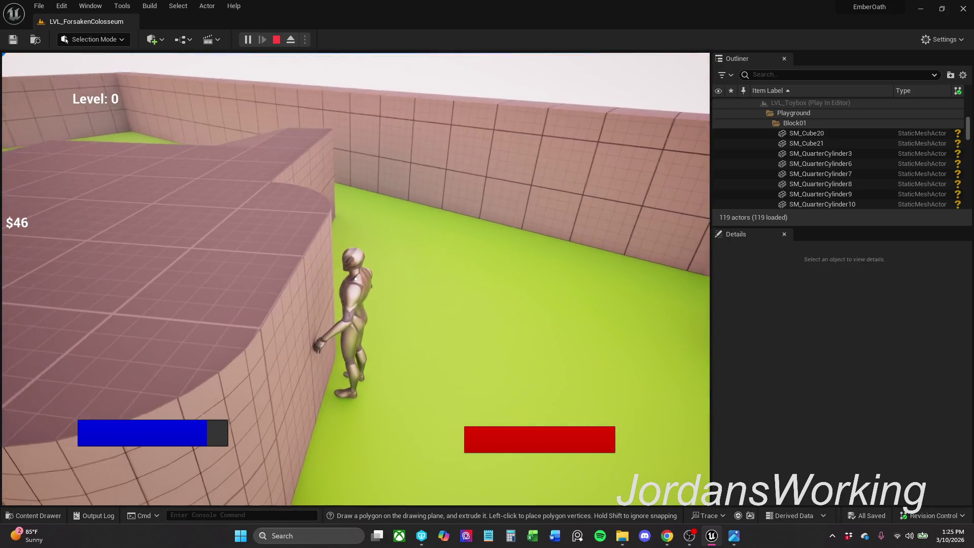
key(Escape)
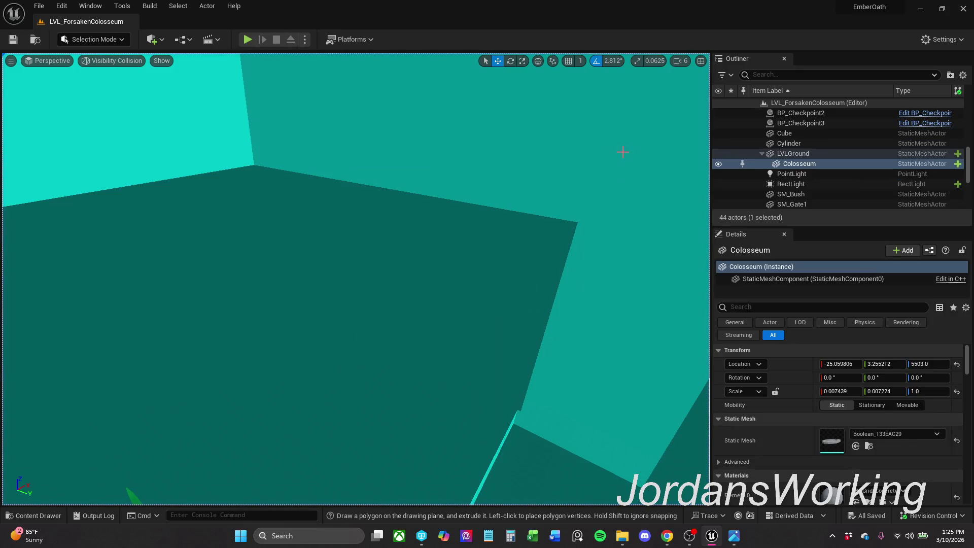
click(41, 5)
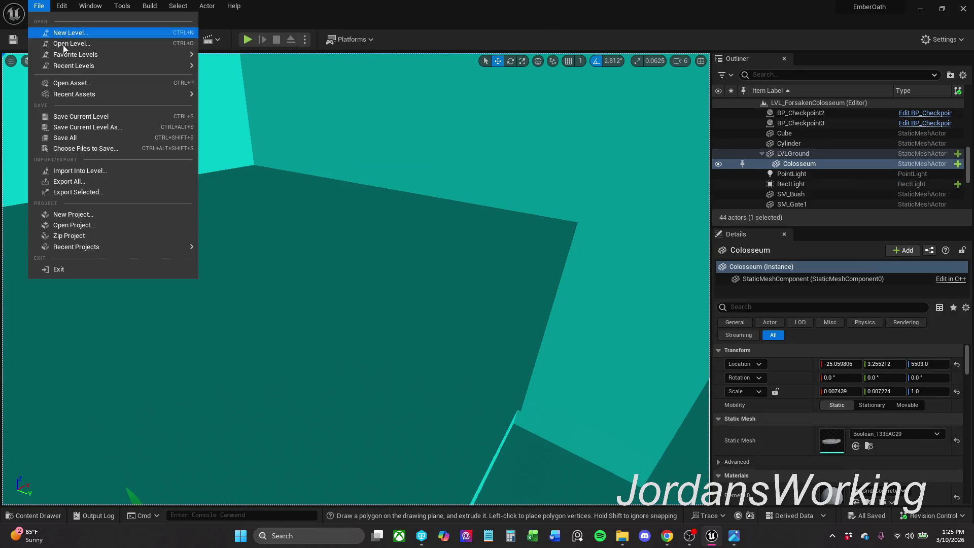
click(81, 137)
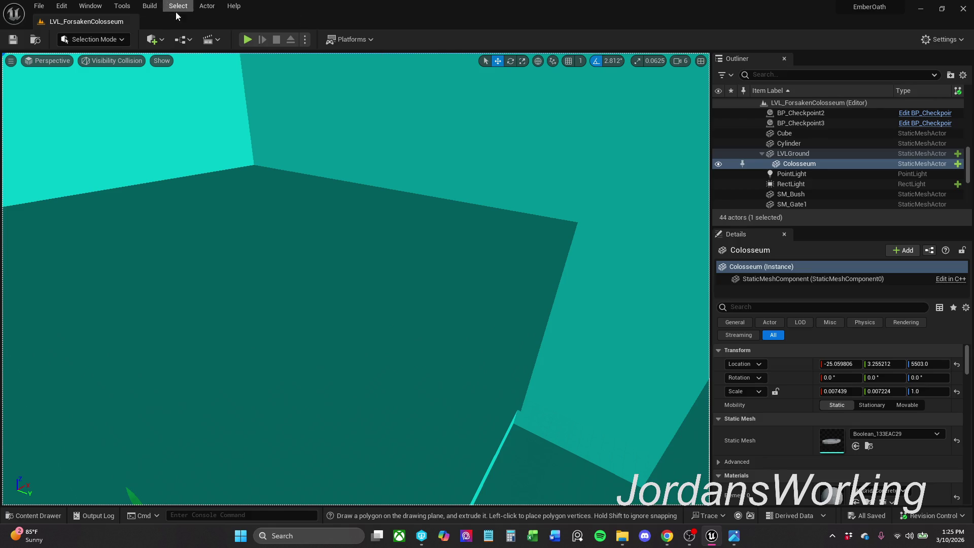
click(251, 41)
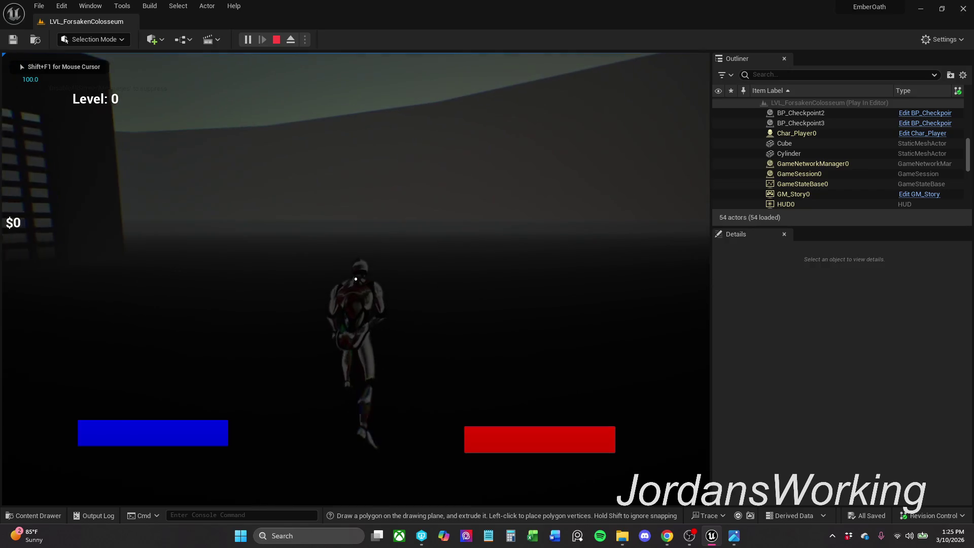
key(Escape)
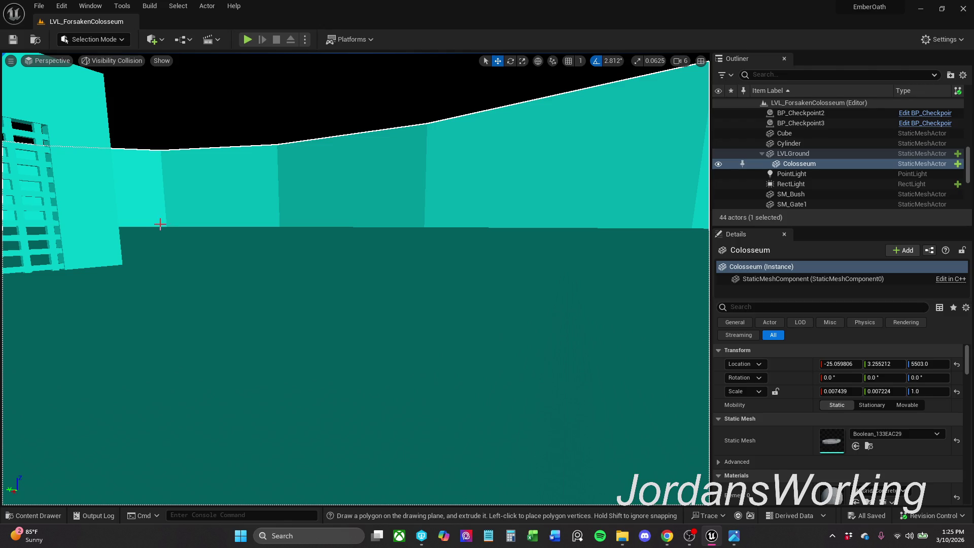
Step: Look around the colosseum wall and run a quick play test
scroll(158, 223, down, 10)
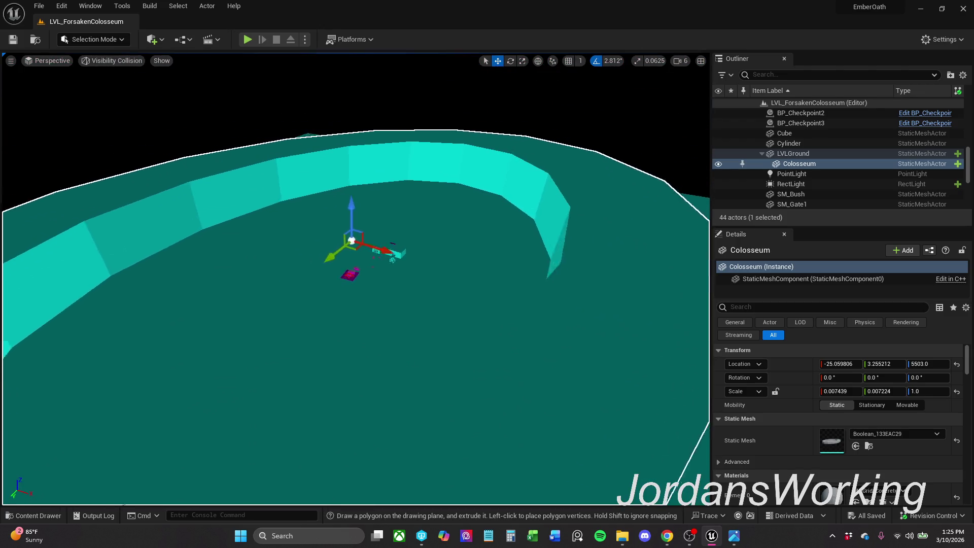
scroll(355, 280, up, 10)
scroll(214, 220, up, 10)
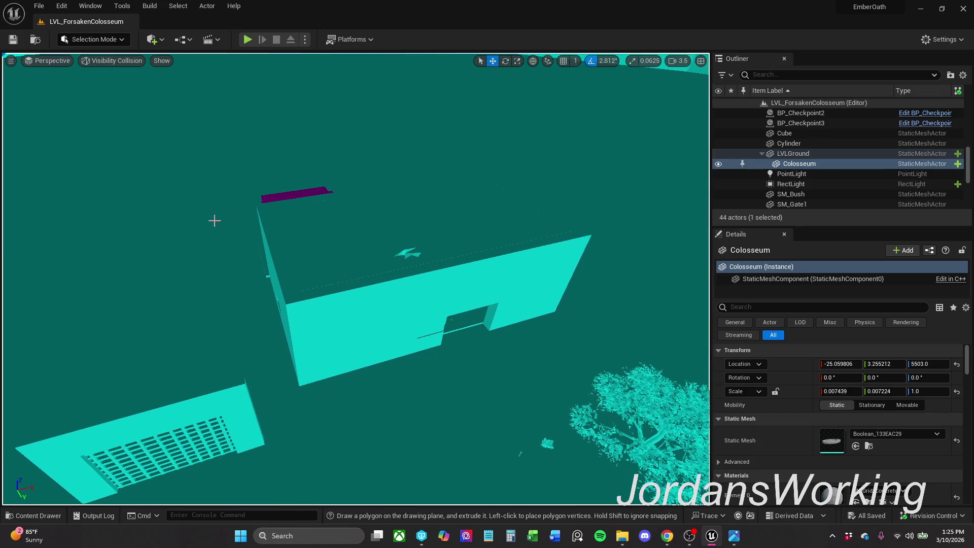
scroll(390, 342, down, 5)
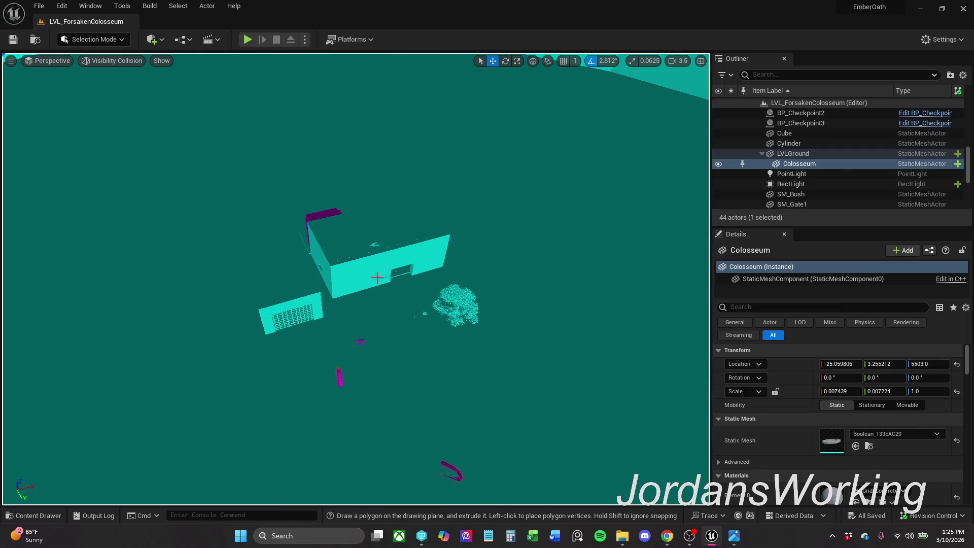
scroll(348, 262, down, 4)
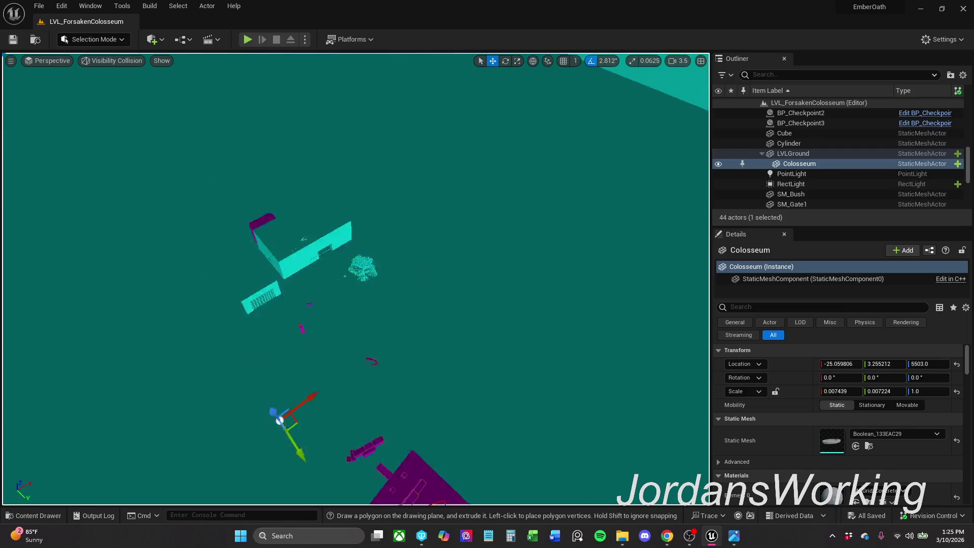
scroll(495, 347, down, 4)
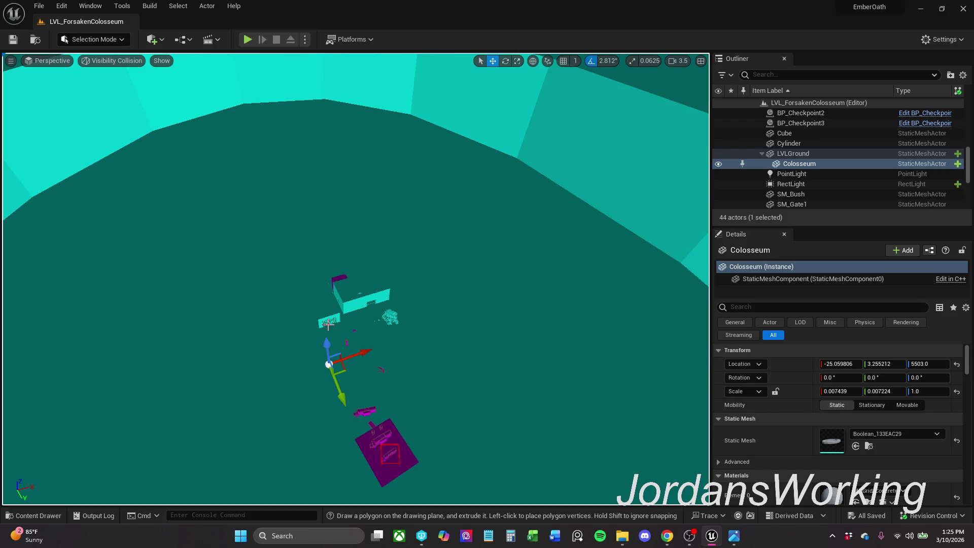
drag(328, 325, 329, 178)
scroll(479, 56, down, 3)
scroll(479, 56, up, 2)
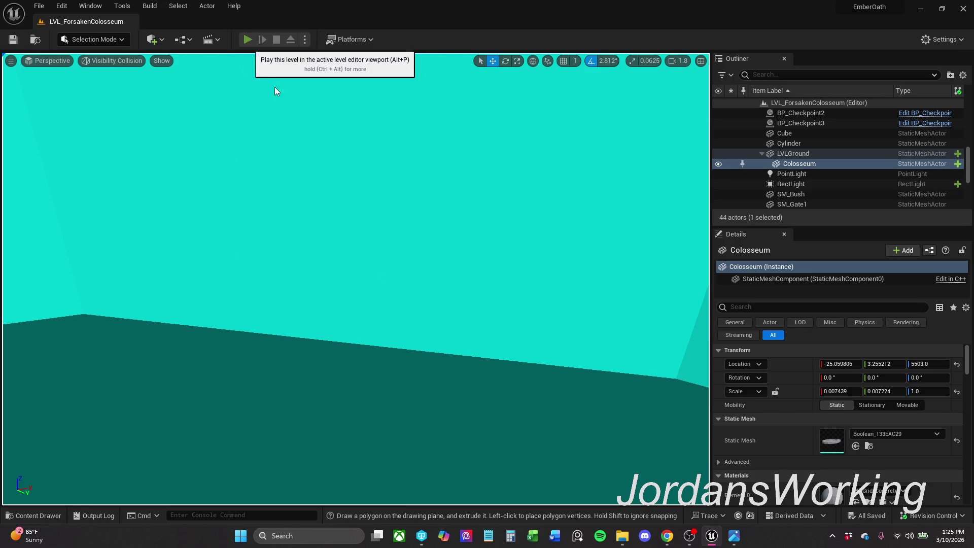
click(247, 40)
key(Escape)
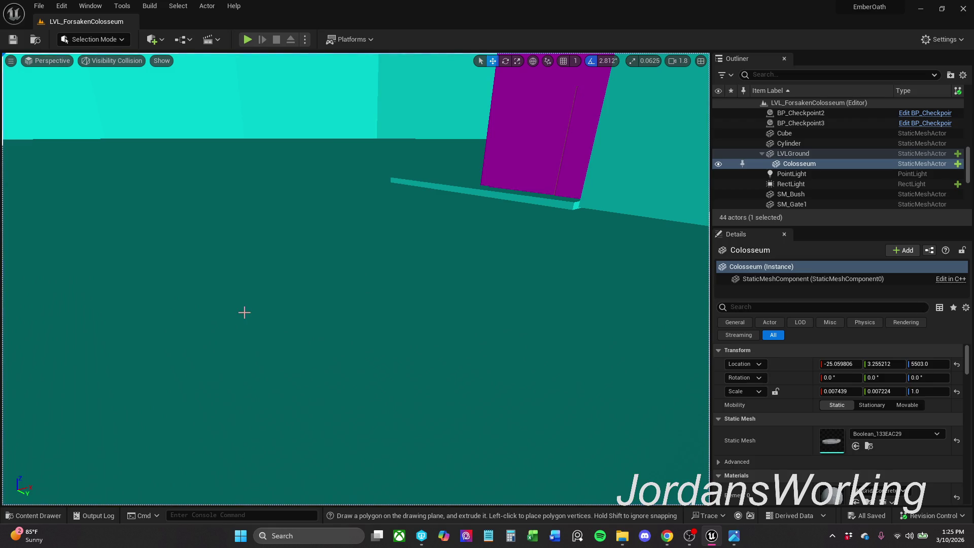
Step: Browse the Blockout Doors assets, switch to Modeling Mode, and start the Create Box tool
click(33, 515)
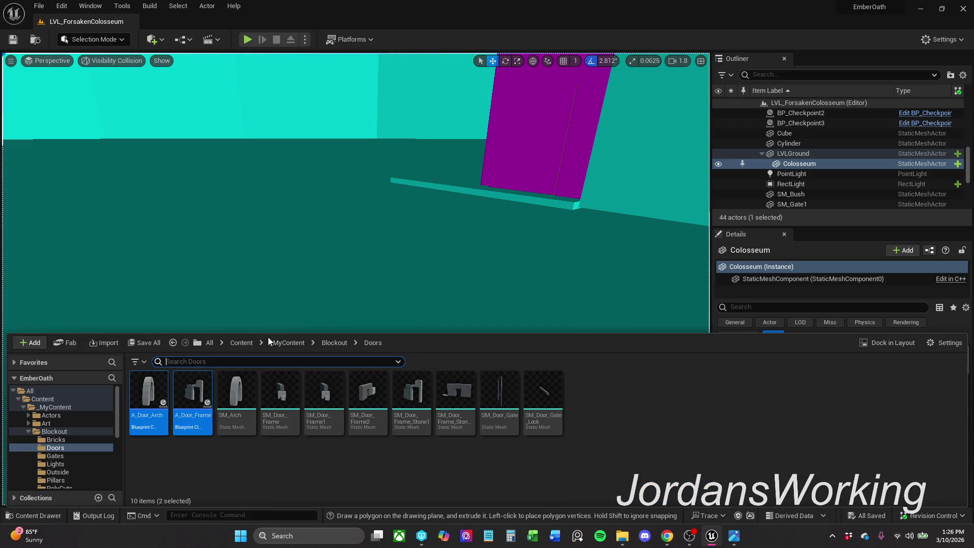
click(121, 39)
click(101, 99)
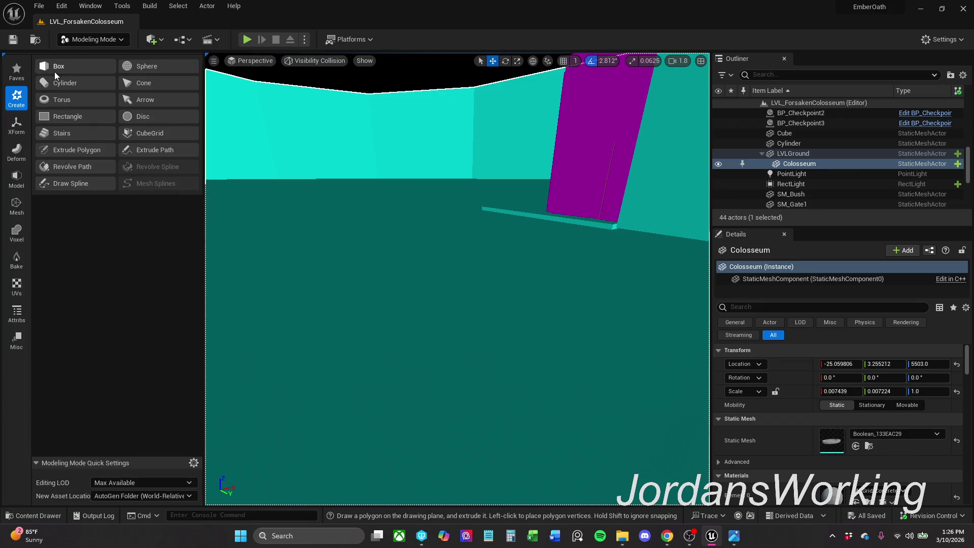
click(83, 70)
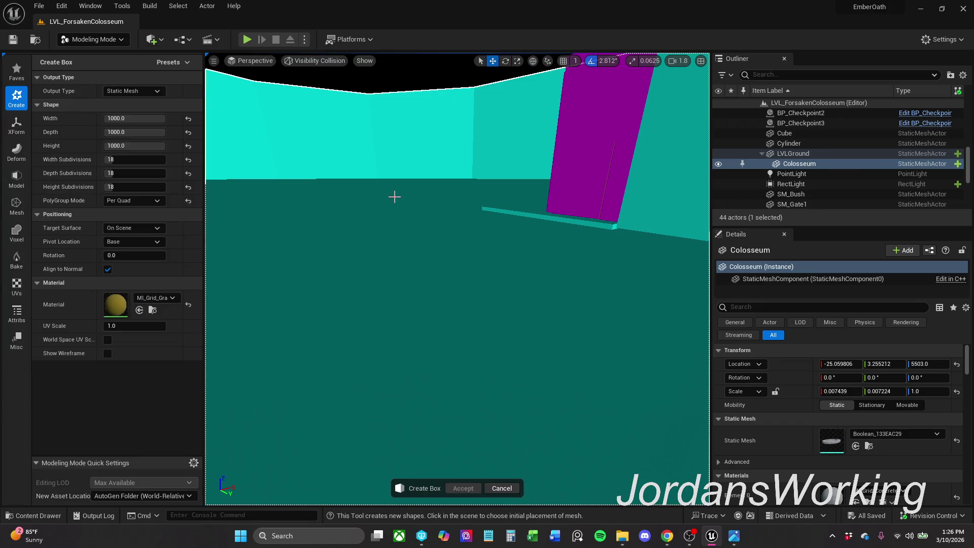
Step: Place a 1000 × 1000 × 1000 box with 18 subdivisions on the ground and accept it
click(380, 299)
scroll(391, 341, down, 2)
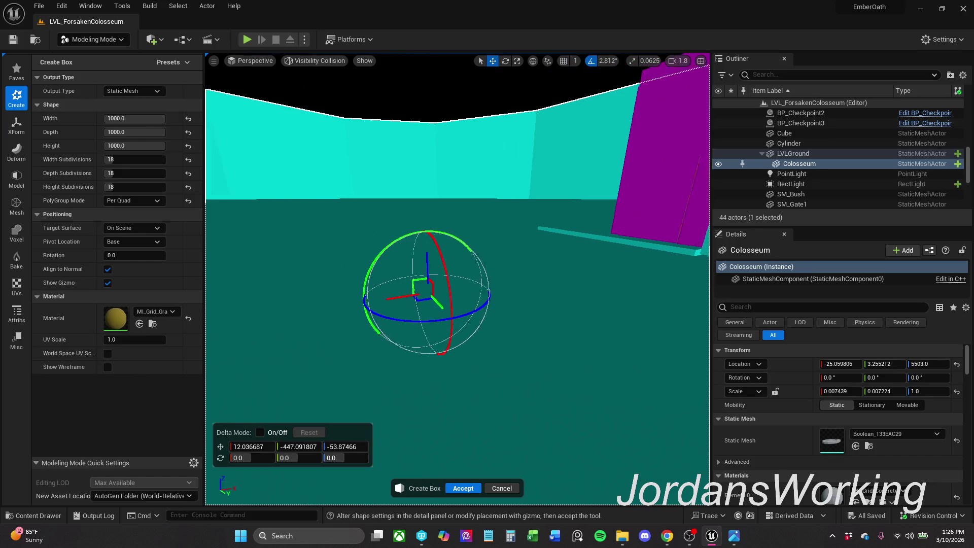
scroll(456, 279, down, 2)
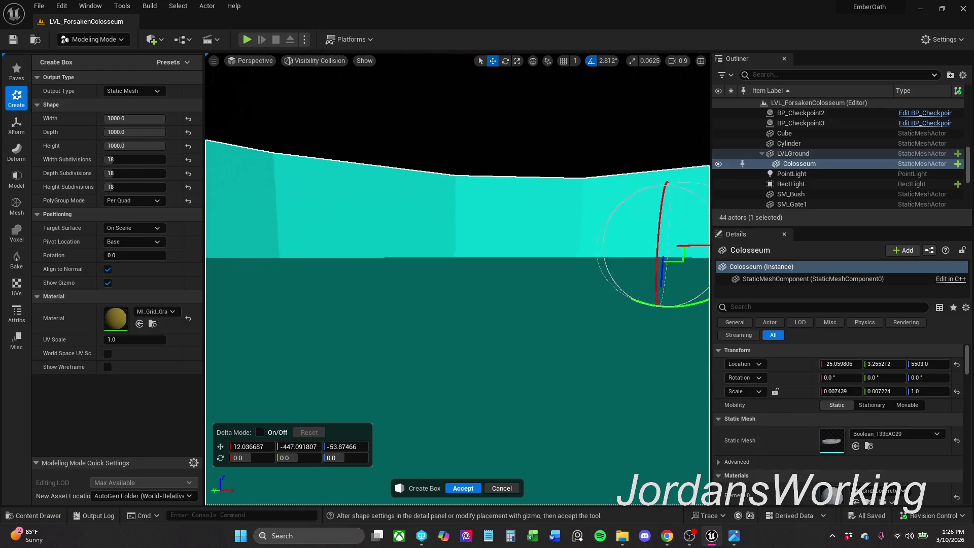
scroll(457, 279, down, 2)
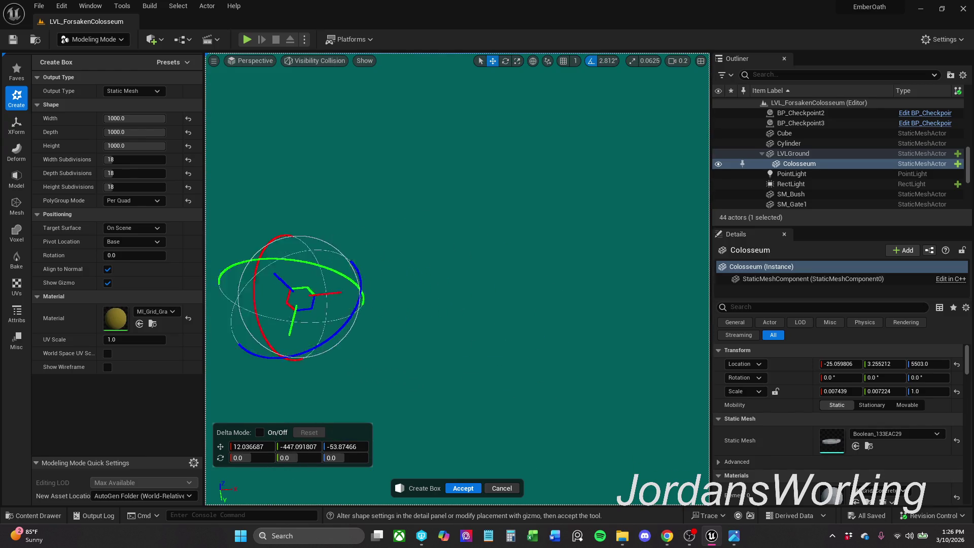
scroll(456, 279, up, 2)
scroll(457, 279, up, 3)
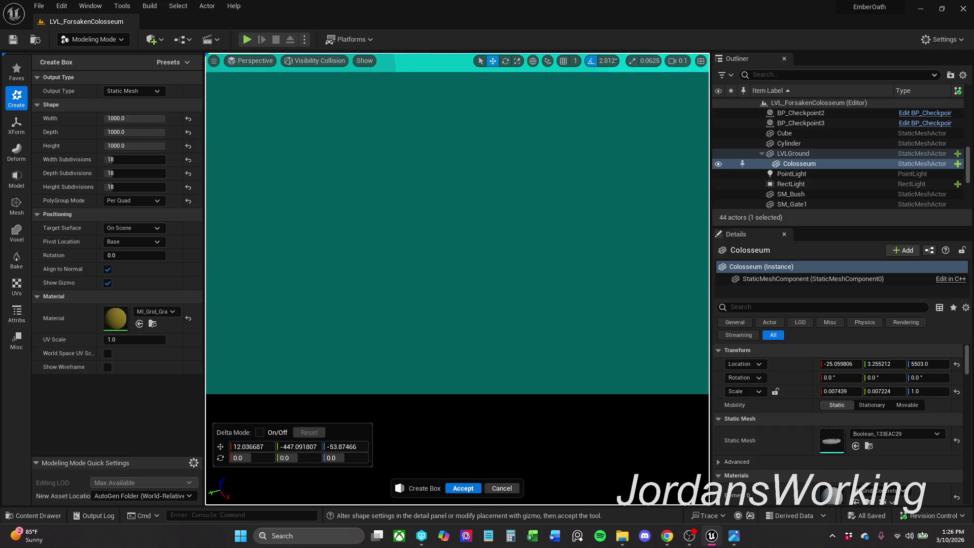
scroll(457, 280, up, 3)
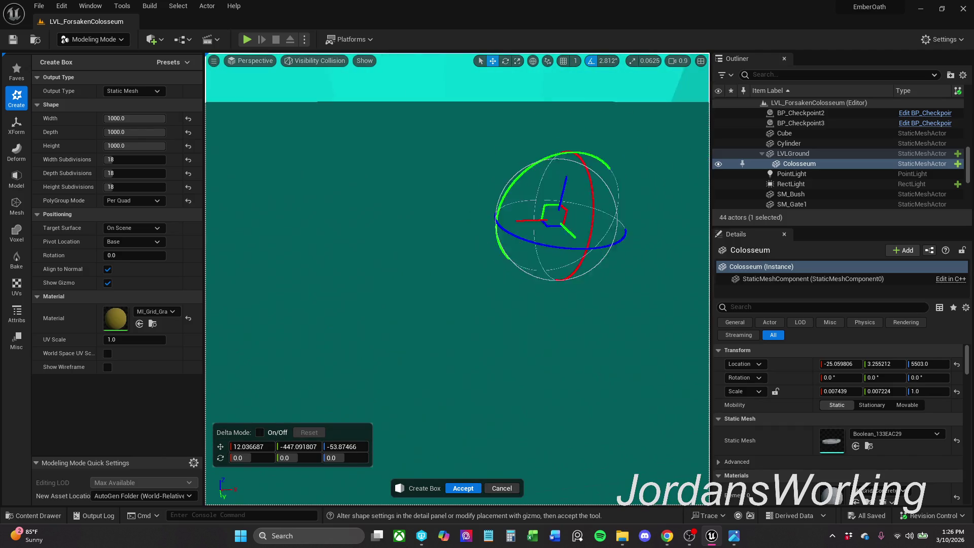
scroll(456, 279, down, 3)
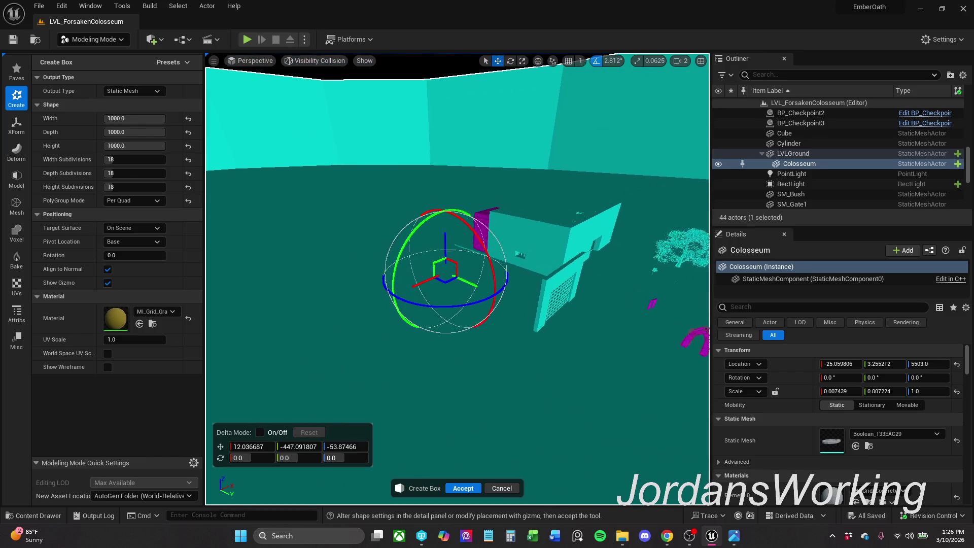
mouse_move(426, 326)
mouse_down()
mouse_move(426, 312)
mouse_move(426, 326)
mouse_up()
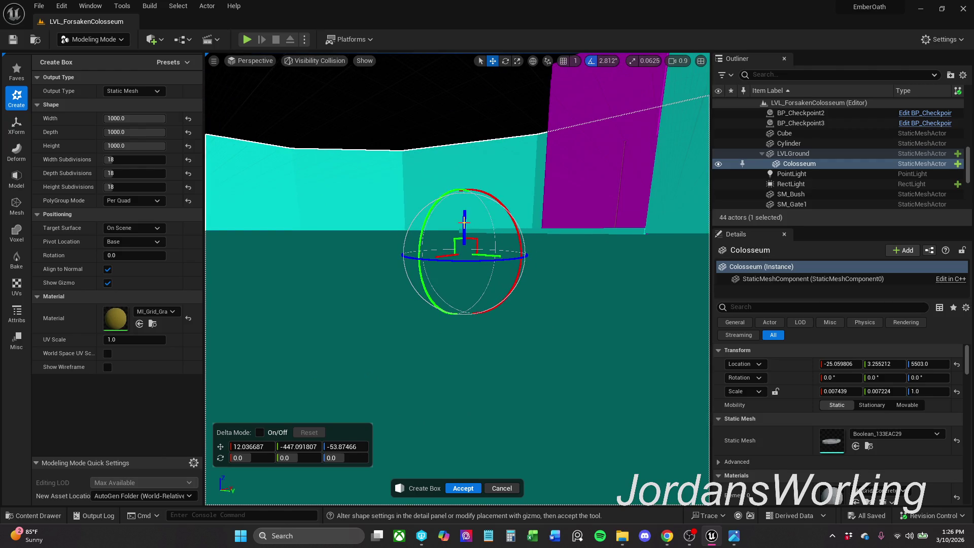
mouse_move(456, 279)
mouse_down()
mouse_move(487, 309)
mouse_move(487, 345)
mouse_move(482, 325)
mouse_move(502, 350)
mouse_move(487, 315)
mouse_move(487, 345)
mouse_up()
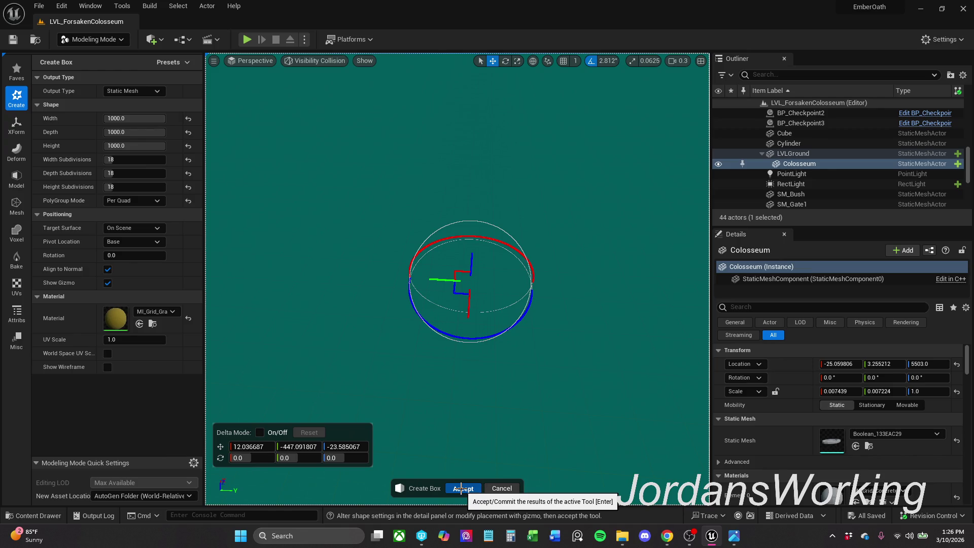
click(461, 488)
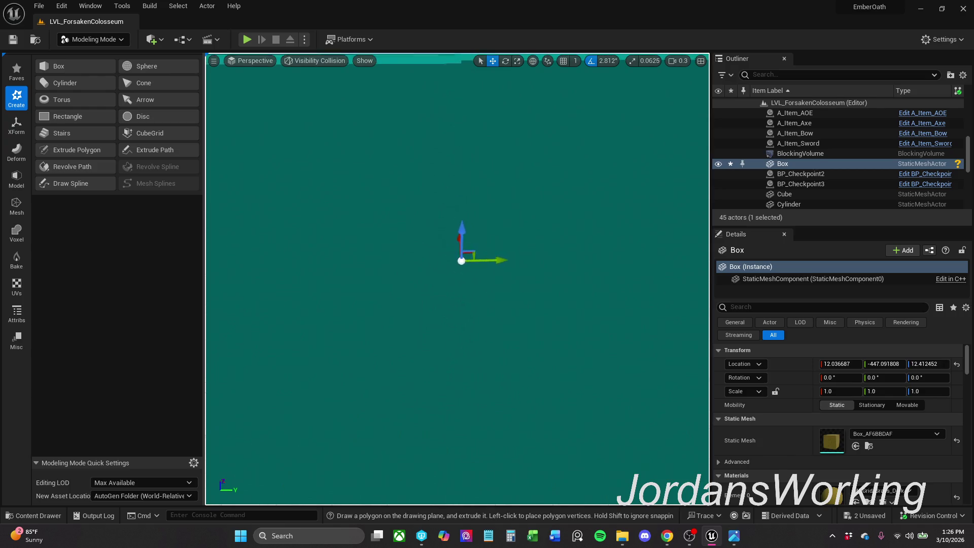
Step: Orbit the view around the new Box, switch to the scale gizmo, and start a playtest
scroll(459, 260, down, 10)
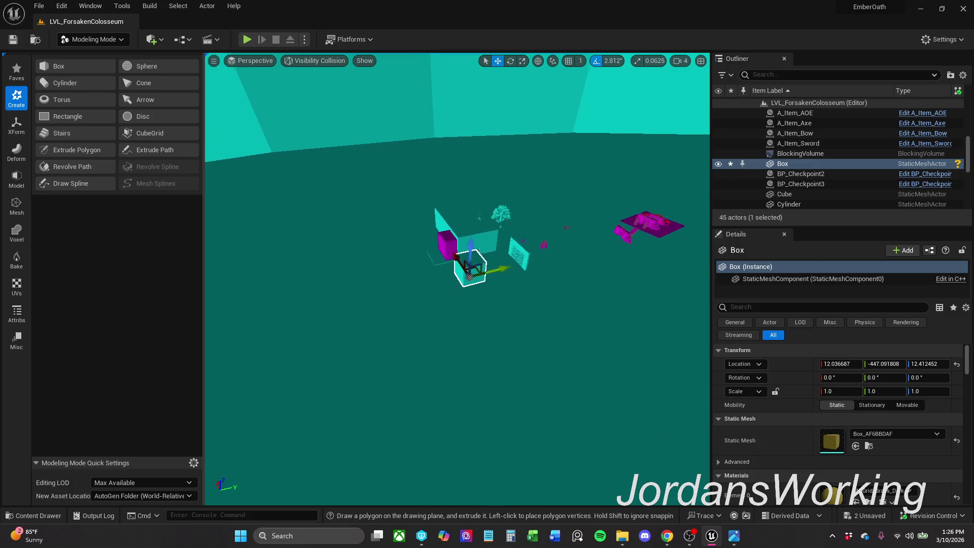
scroll(459, 260, up, 8)
drag(459, 260, 487, 244)
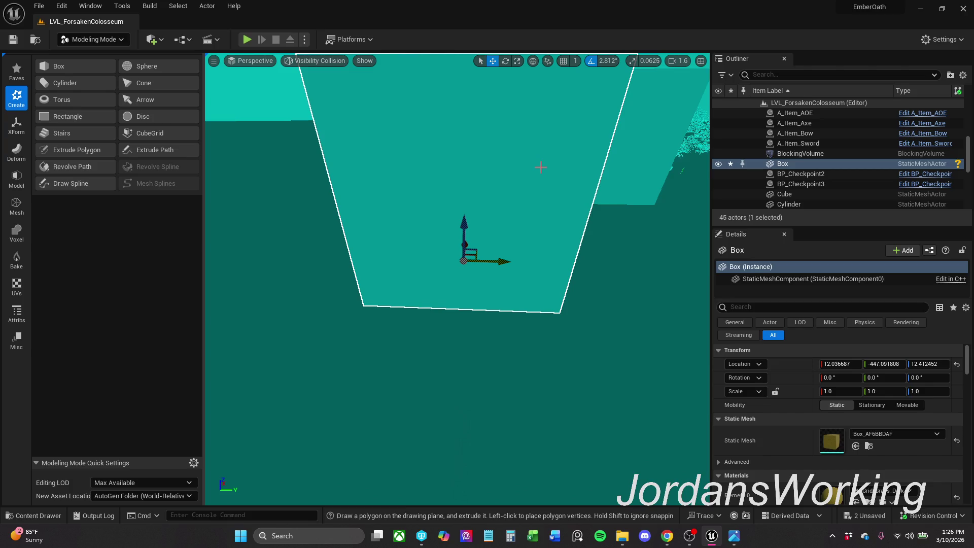
mouse_move(458, 260)
mouse_down()
mouse_move(458, 302)
mouse_move(416, 294)
mouse_move(417, 307)
mouse_up()
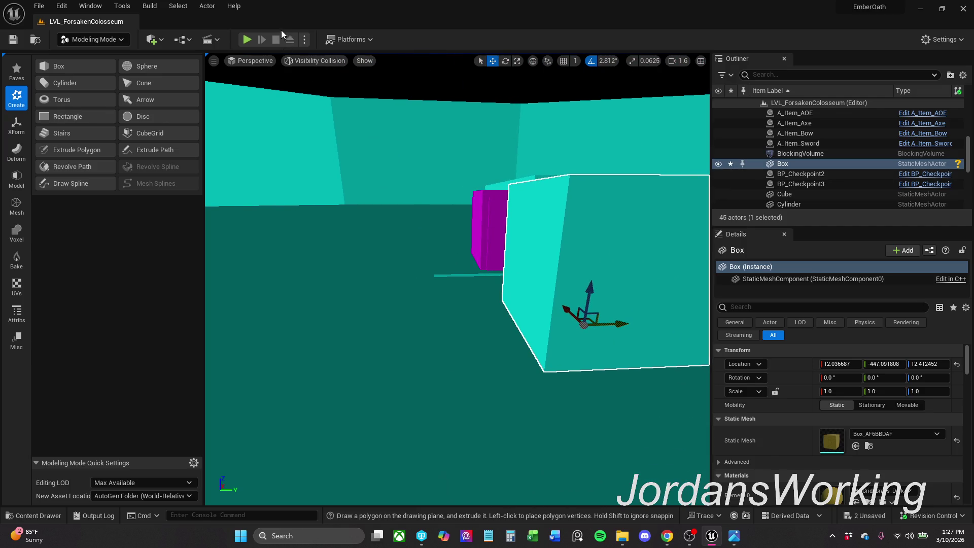
mouse_move(311, 100)
mouse_down()
mouse_move(432, 275)
mouse_move(406, 261)
mouse_move(395, 239)
mouse_move(380, 264)
mouse_move(368, 259)
mouse_move(391, 269)
mouse_move(350, 272)
mouse_up()
key(r)
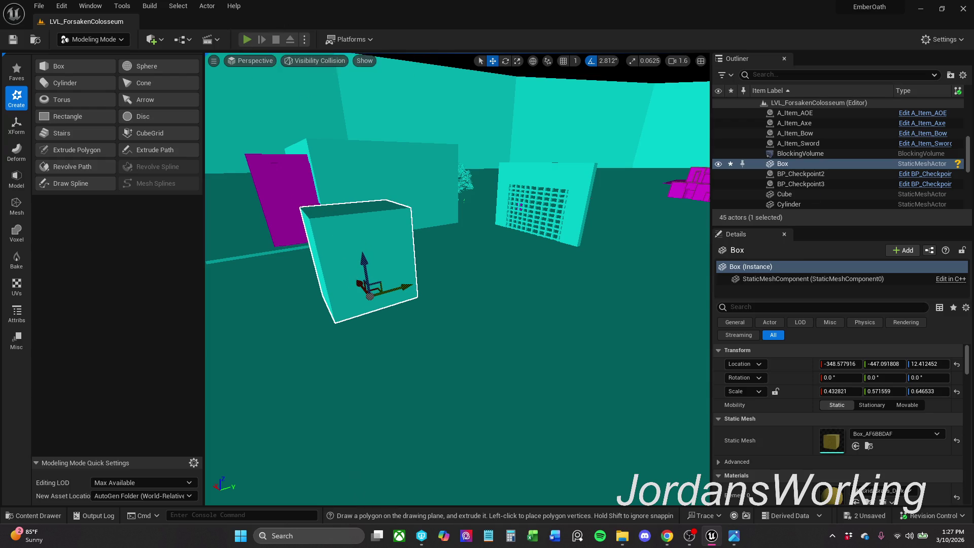
click(247, 40)
Step: Run around the arena in a playtest, then switch the editor to Selection Mode
key(shift+w)
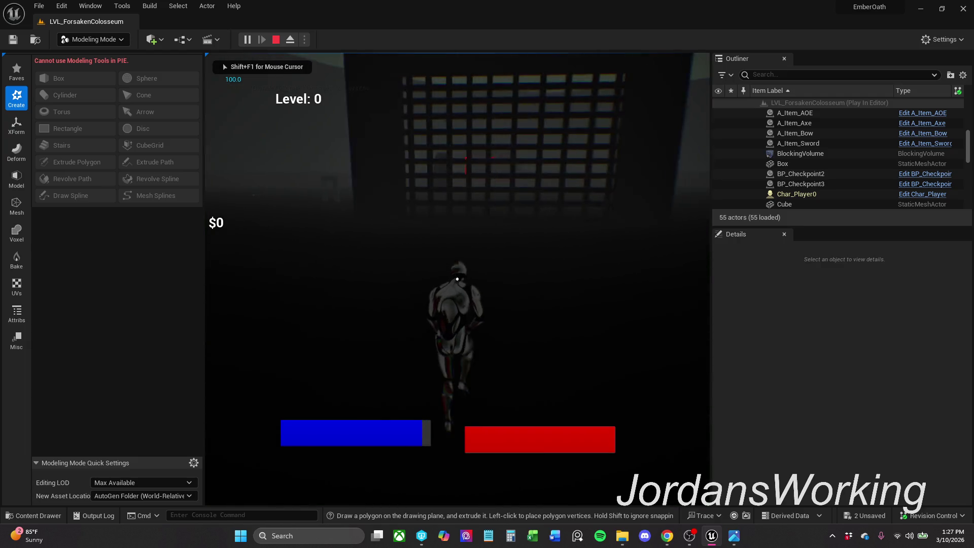
key(shift+w)
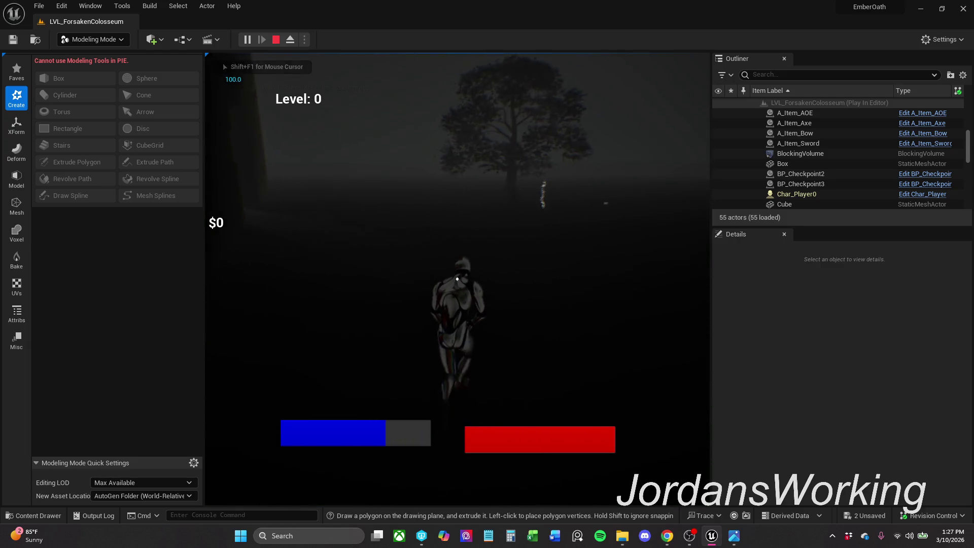
key(shift+w)
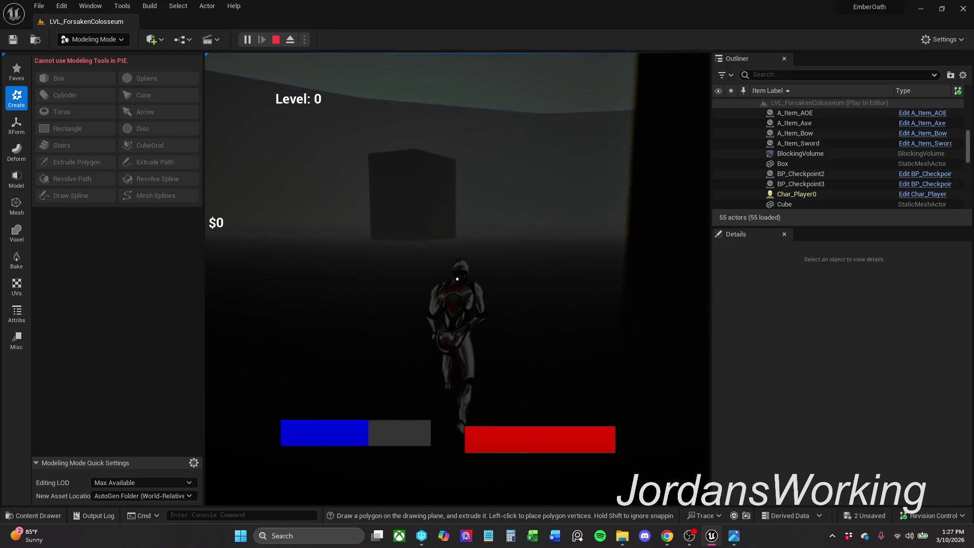
key(Escape)
click(111, 43)
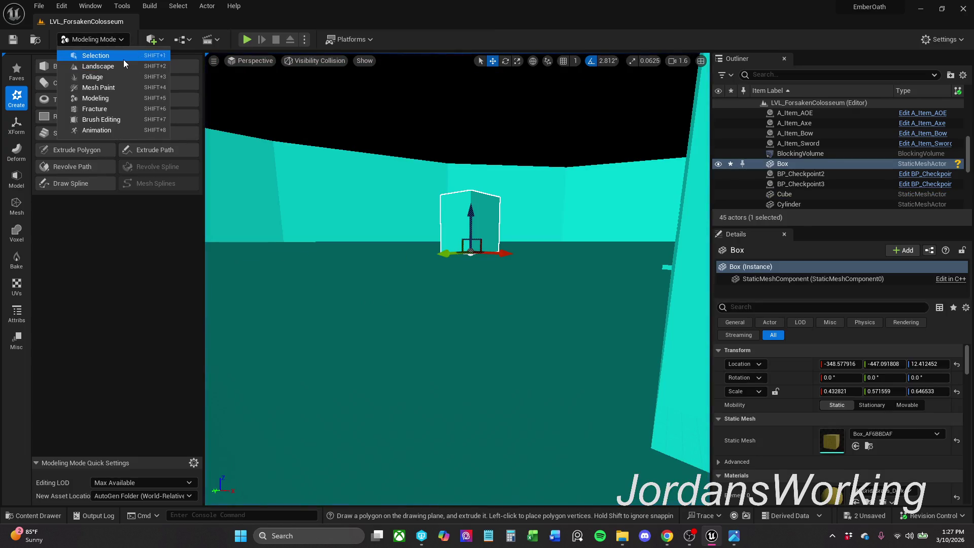
click(123, 58)
Step: Playtest again, running toward the dark cube, then raise the box to Z 107.3
key(alt+p)
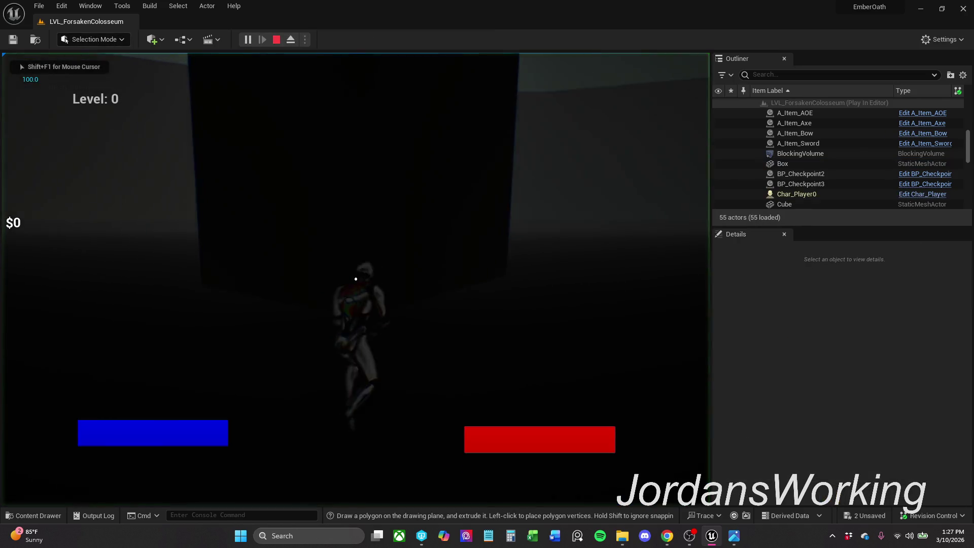
key(w)
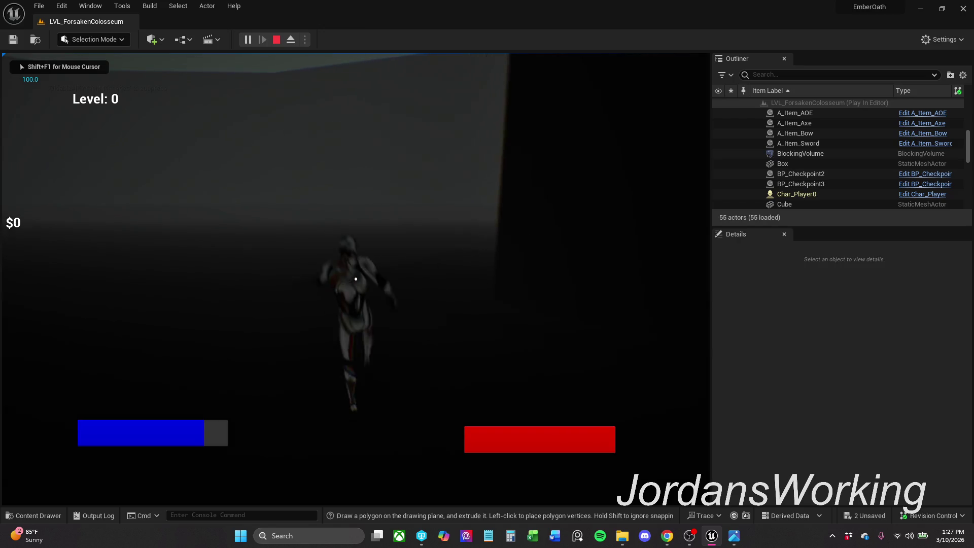
key(w)
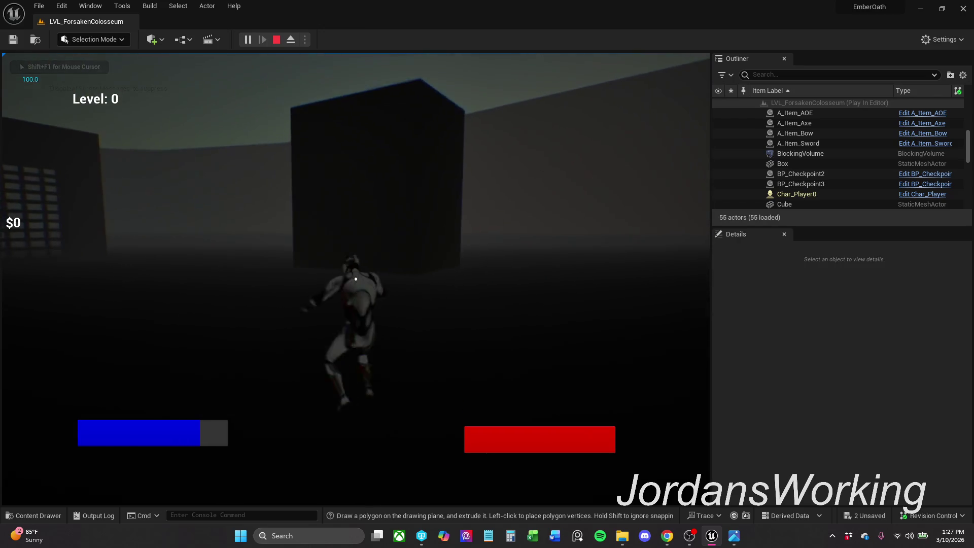
key(w)
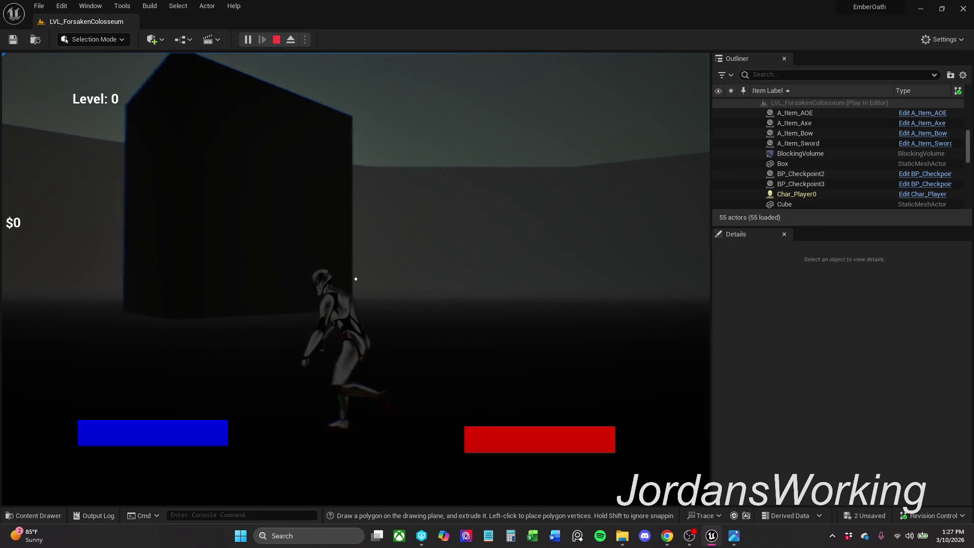
key(w)
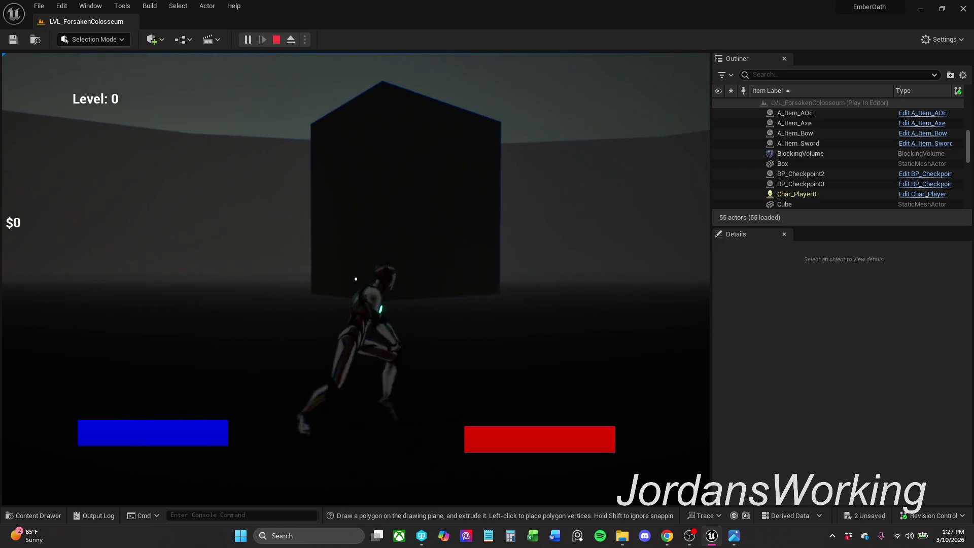
key(w)
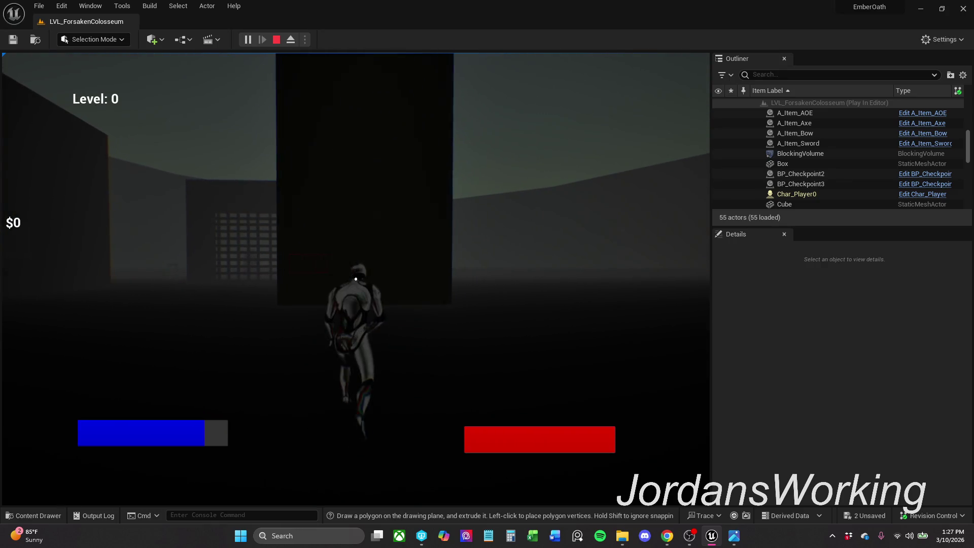
key(shift+F1)
key(Escape)
drag(354, 264, 363, 234)
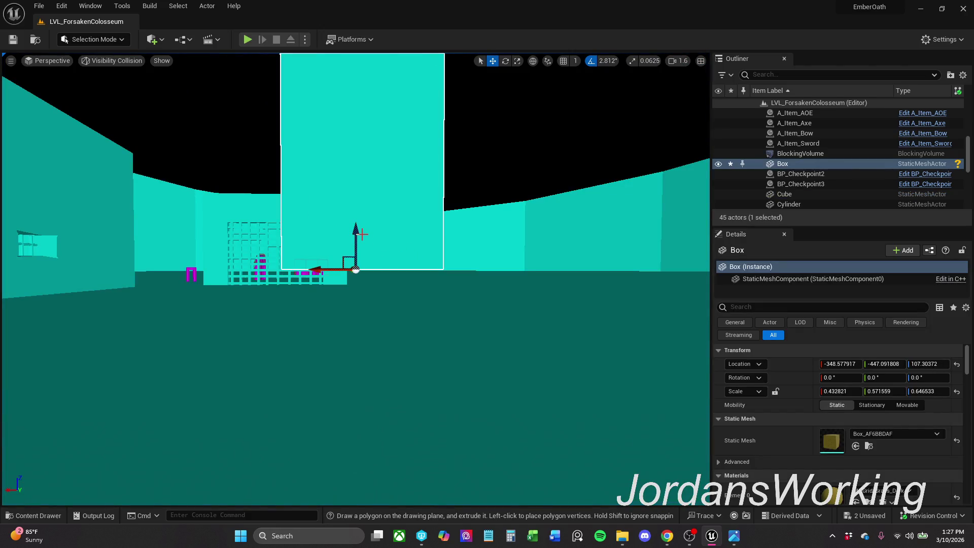
Step: Drop the box to the floor, move it to X -271.81, and shrink it to 0.31 × 0.57 × 0.51
key(End)
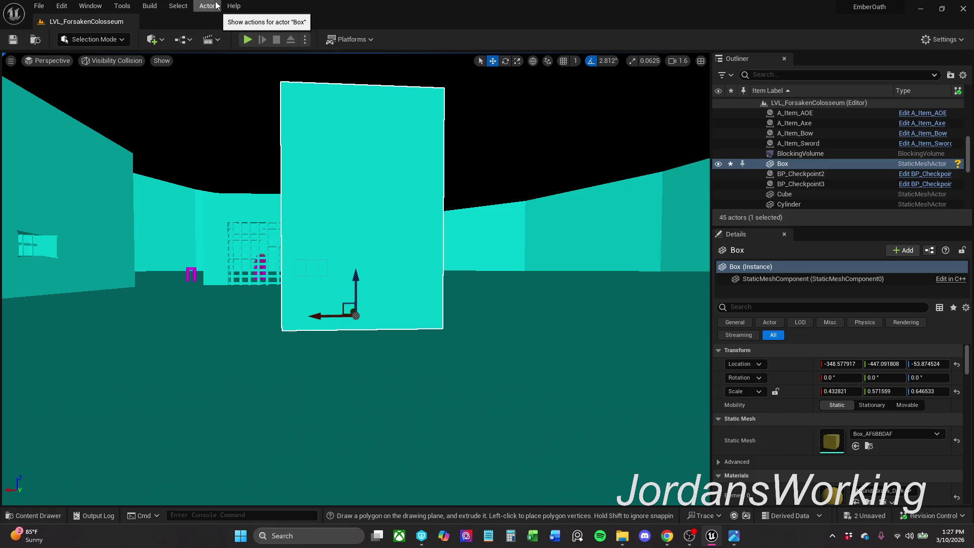
drag(330, 317, 308, 316)
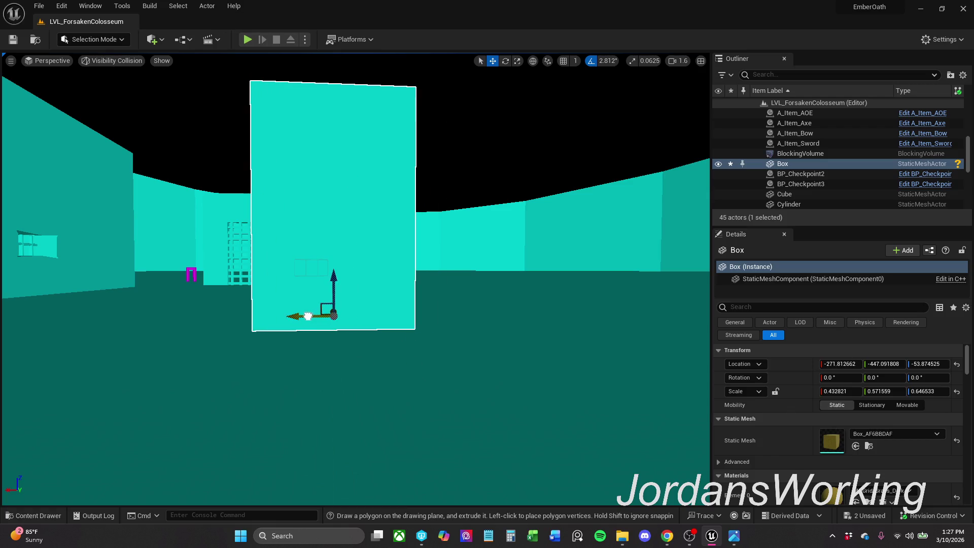
mouse_move(334, 283)
mouse_down()
mouse_move(335, 315)
mouse_move(314, 317)
mouse_up()
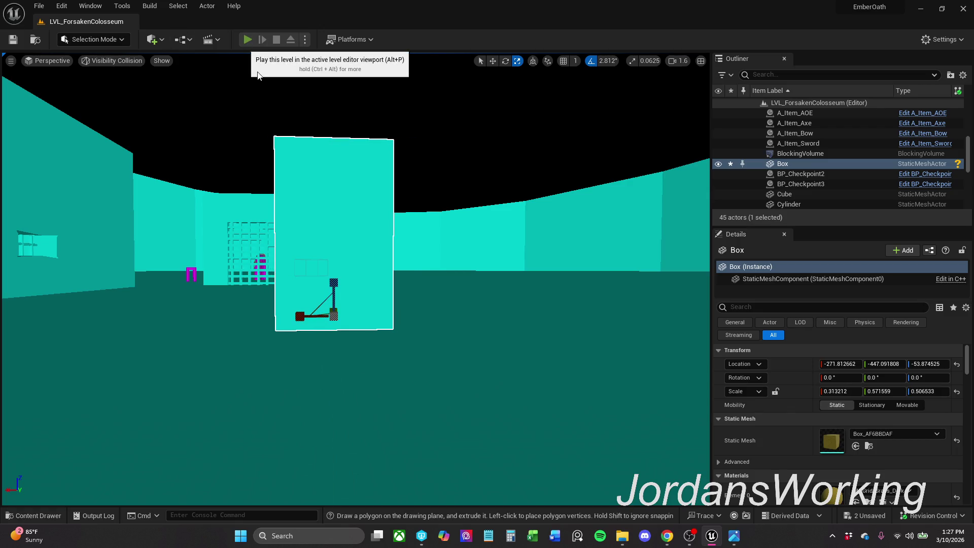
Step: Playtest the level, walking the character around the resized box
click(248, 39)
key(w)
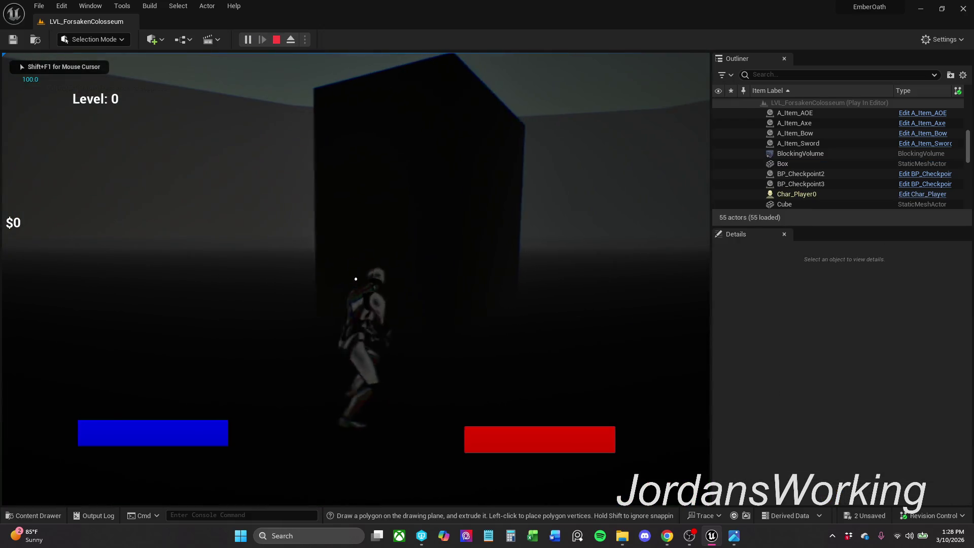
key(a)
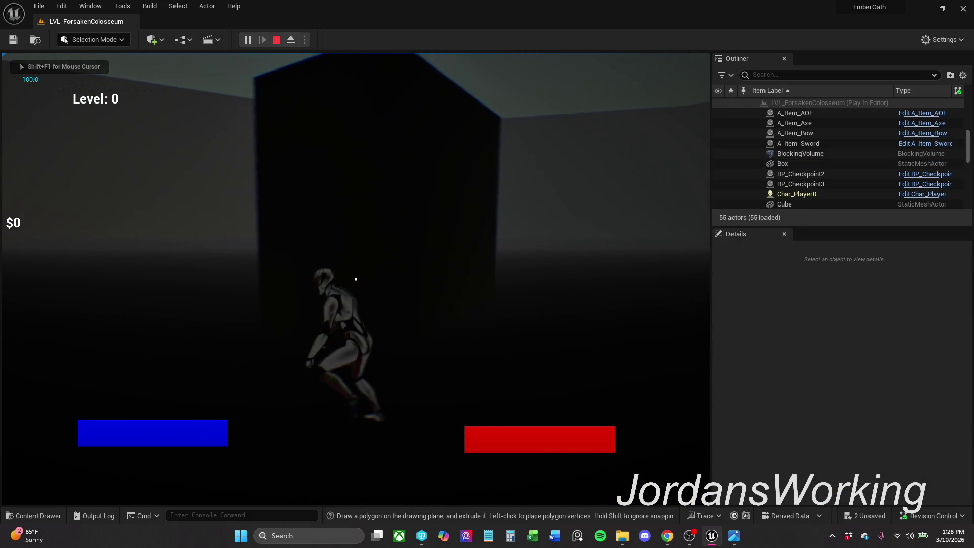
key(d)
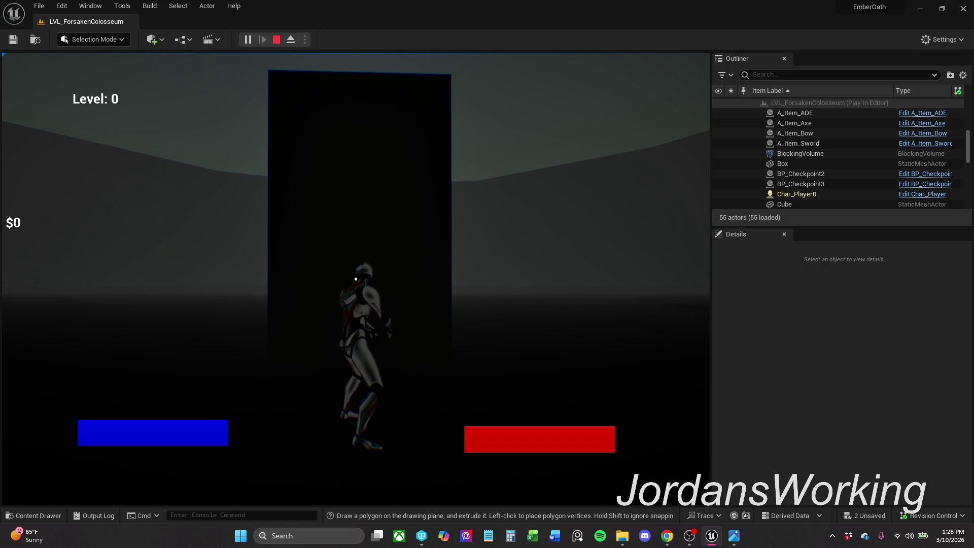
key(Escape)
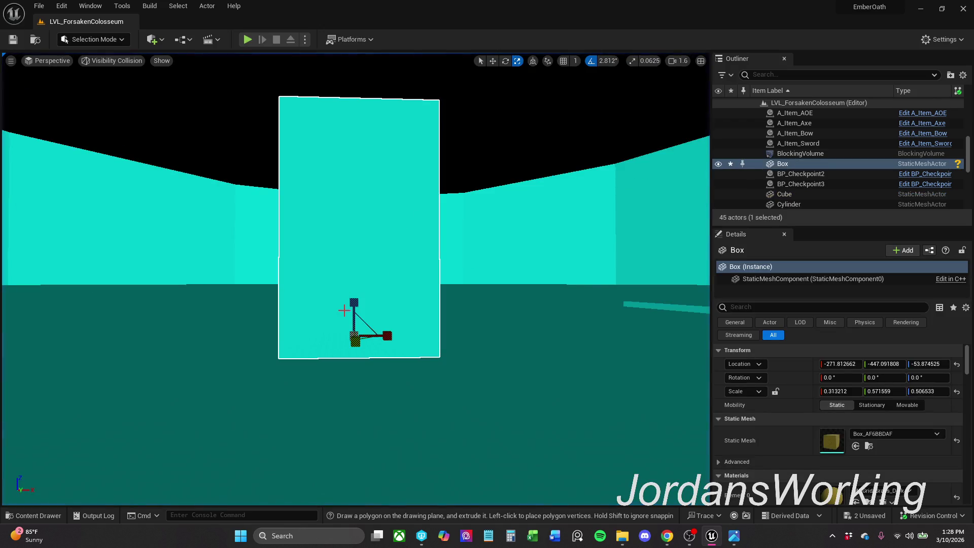
Step: Squash the box to Z scale 0.346538 and show Shapes in the Place Actors panel
mouse_move(354, 301)
mouse_down()
mouse_move(354, 330)
mouse_move(354, 306)
mouse_move(354, 329)
mouse_move(354, 319)
mouse_up()
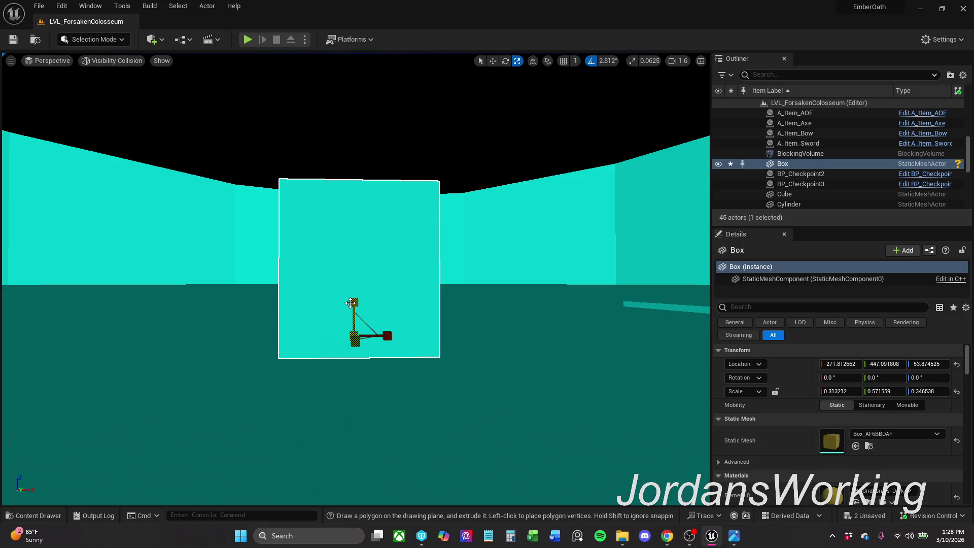
click(120, 40)
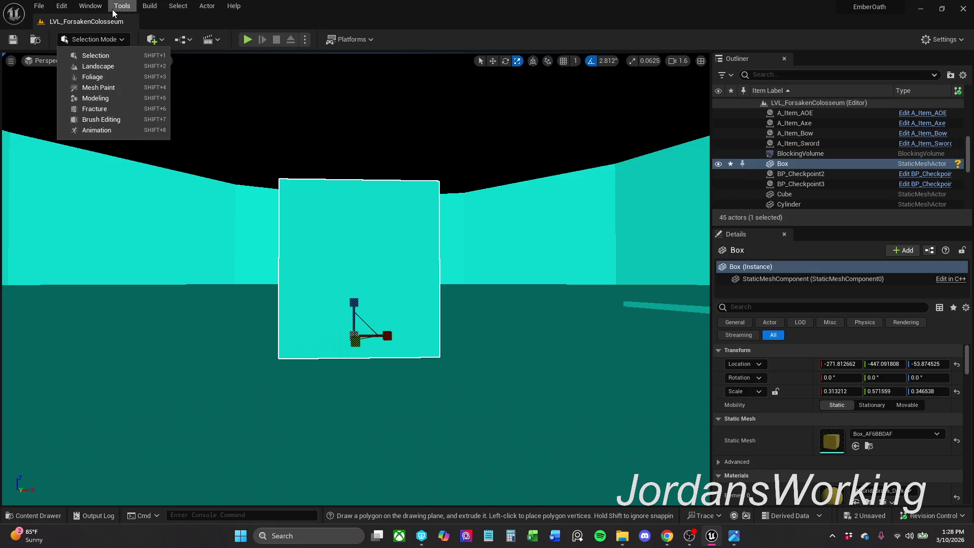
click(92, 6)
click(94, 6)
click(97, 7)
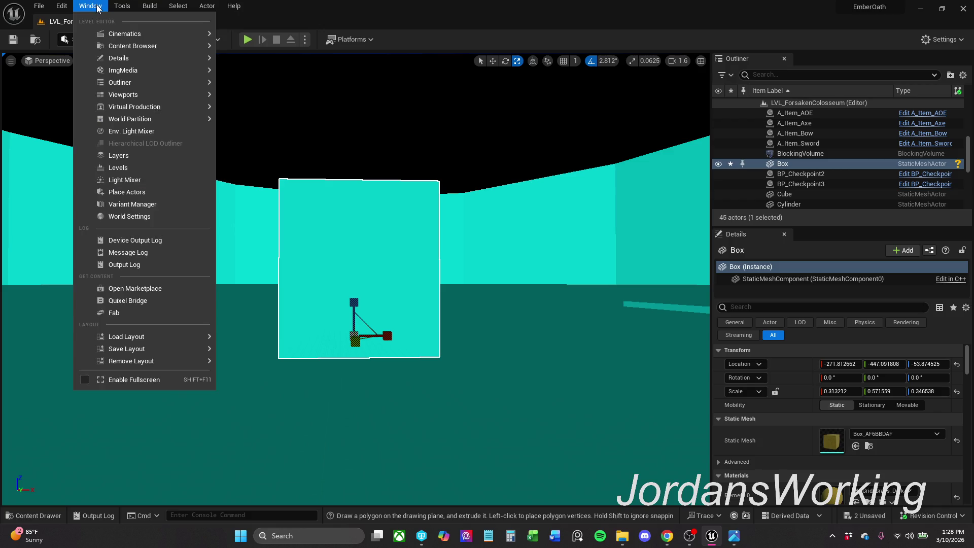
mouse_move(128, 93)
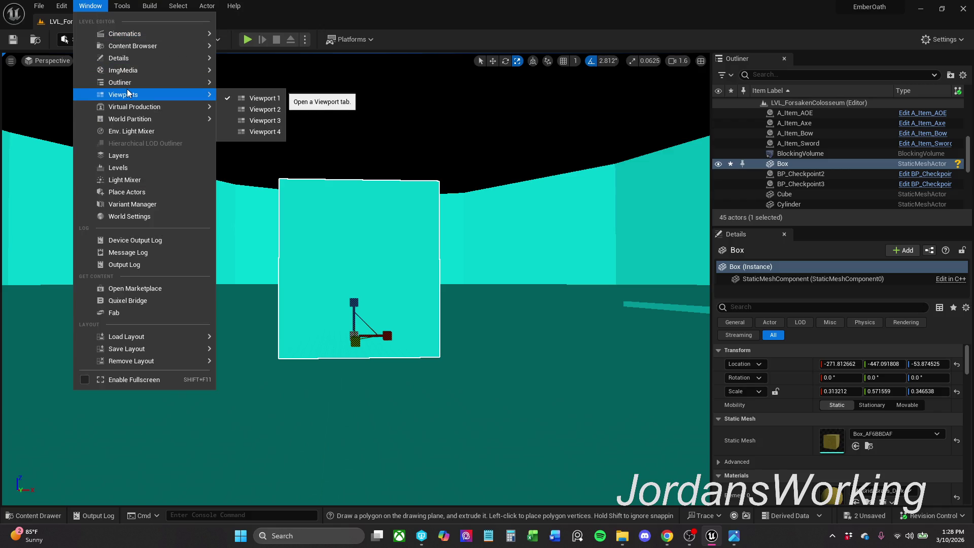
click(147, 193)
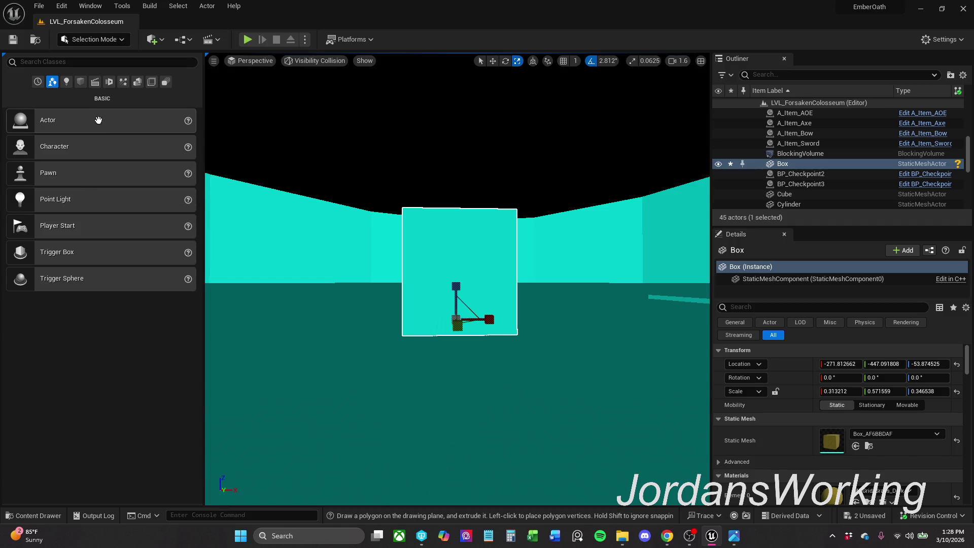
click(81, 82)
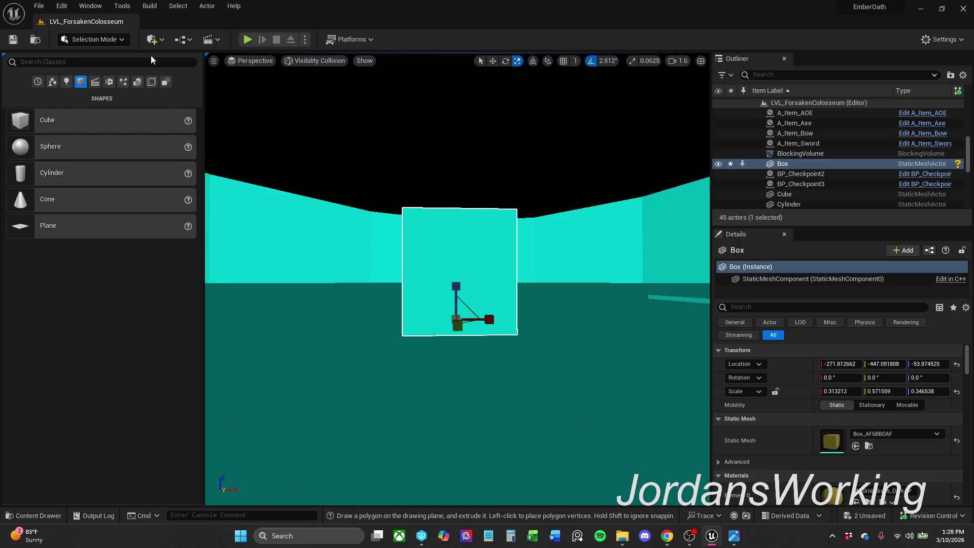
Step: Switch the editor back to Modeling Mode
click(4, 54)
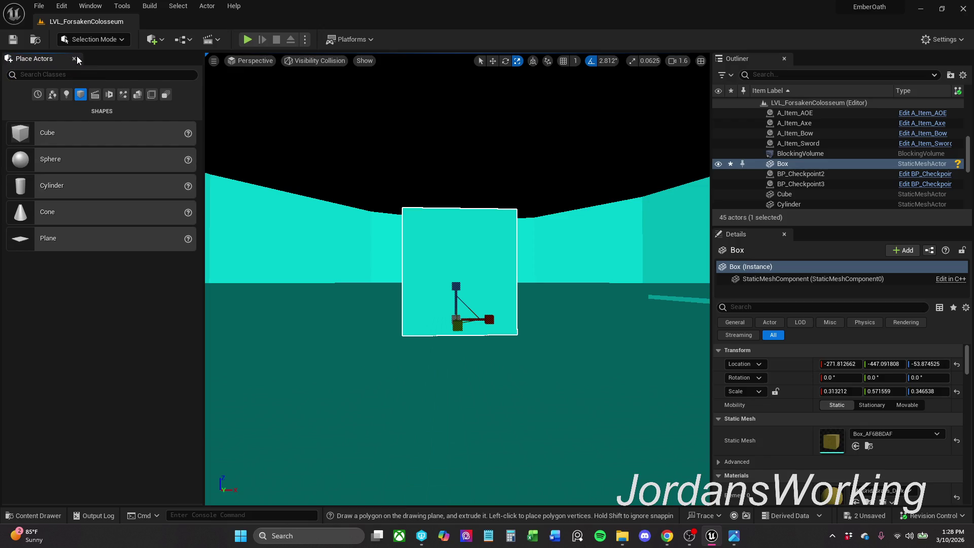
click(102, 40)
click(114, 96)
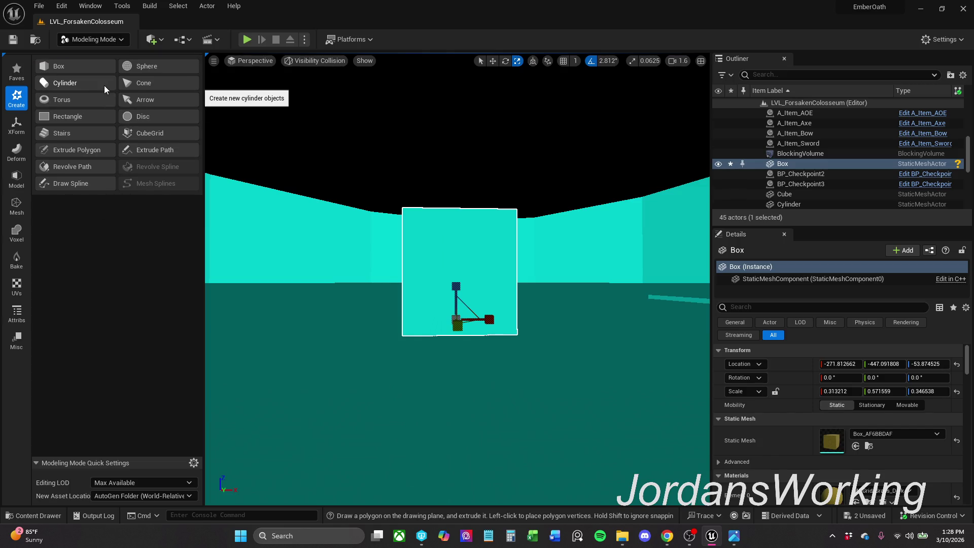
Step: Start a new cylinder and place it on top of the box
click(104, 85)
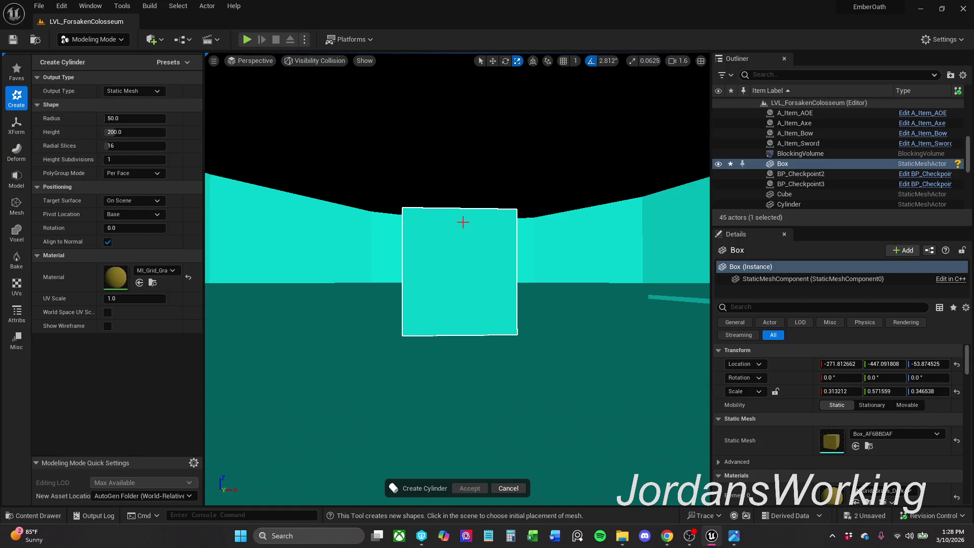
click(463, 218)
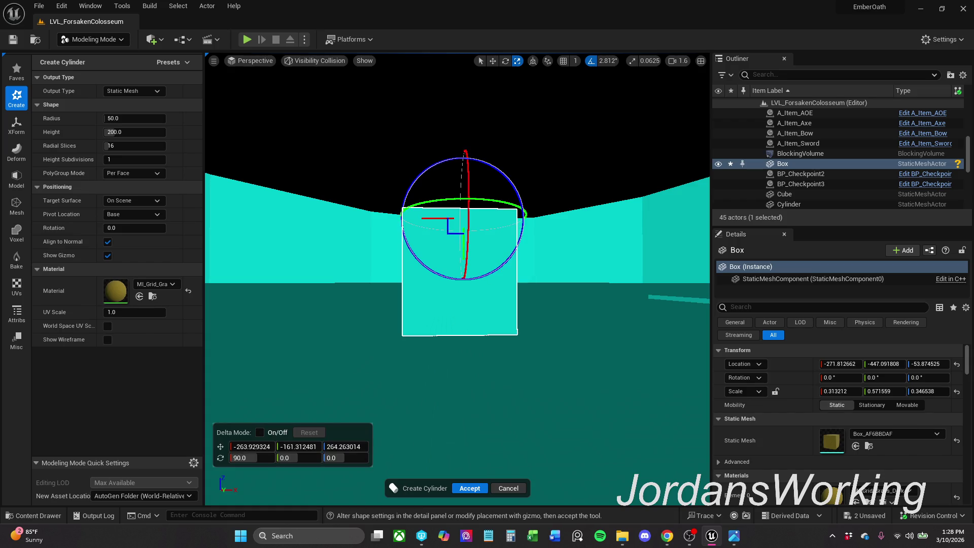
scroll(456, 228, down, 5)
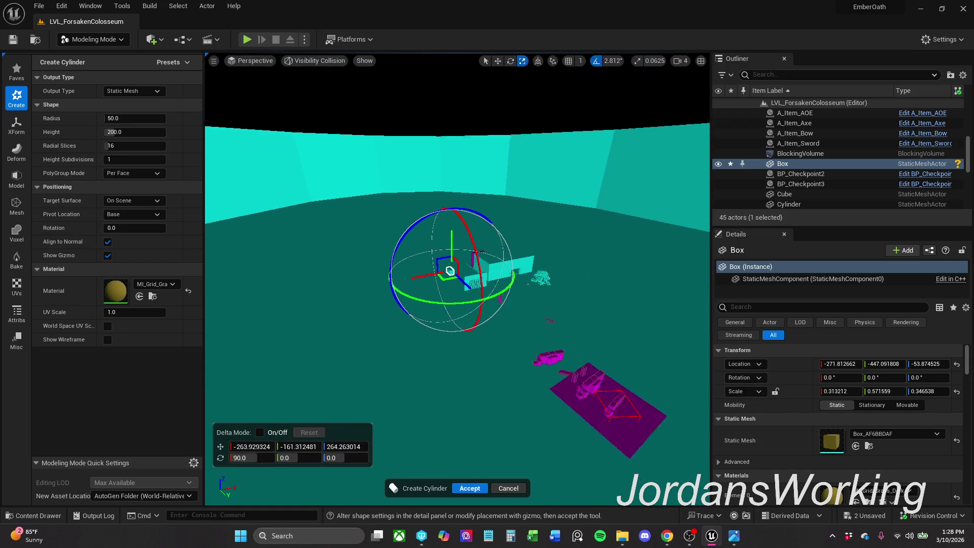
scroll(457, 280, up, 5)
scroll(457, 279, down, 3)
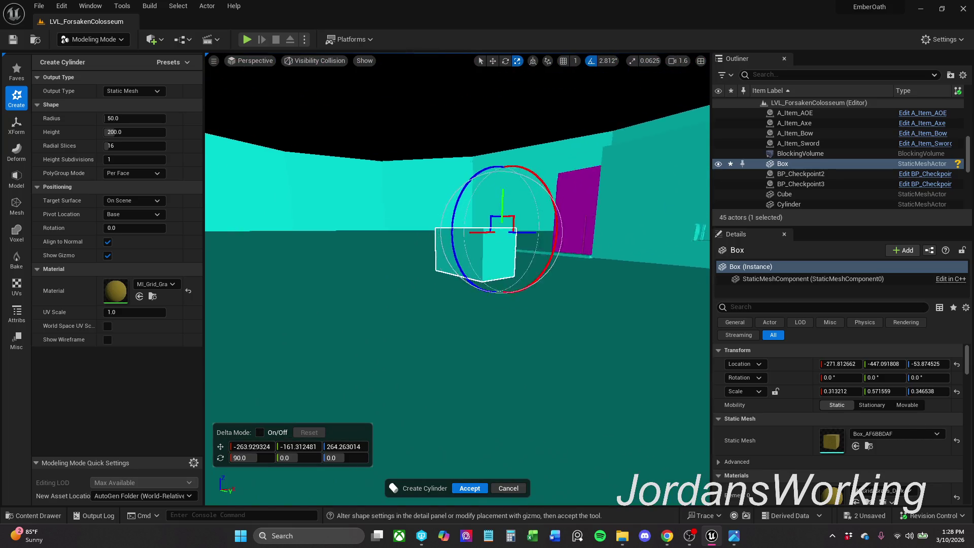
scroll(457, 279, up, 3)
scroll(457, 279, up, 3)
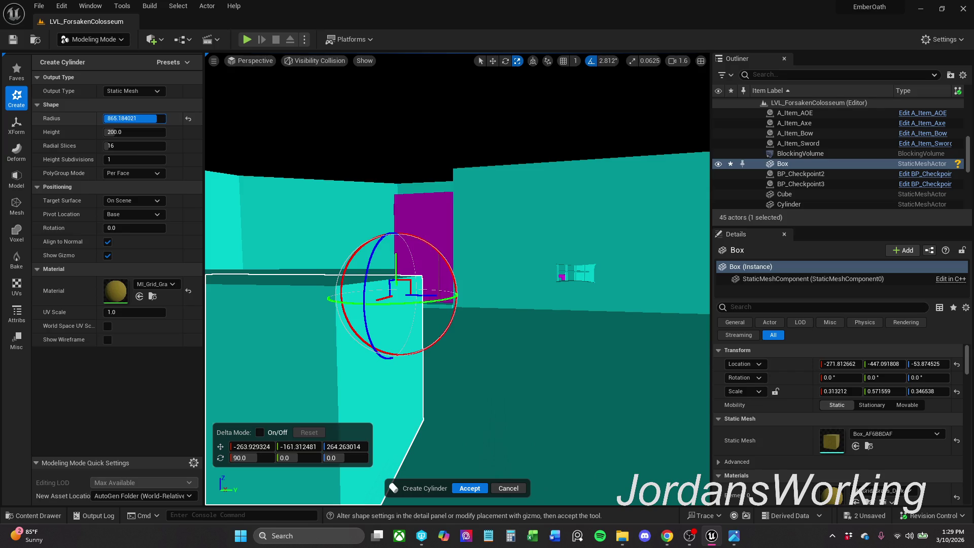
Step: Reset radius to 50 and height to 200, set PolyGroup Mode to Per Quad, and accept
click(188, 119)
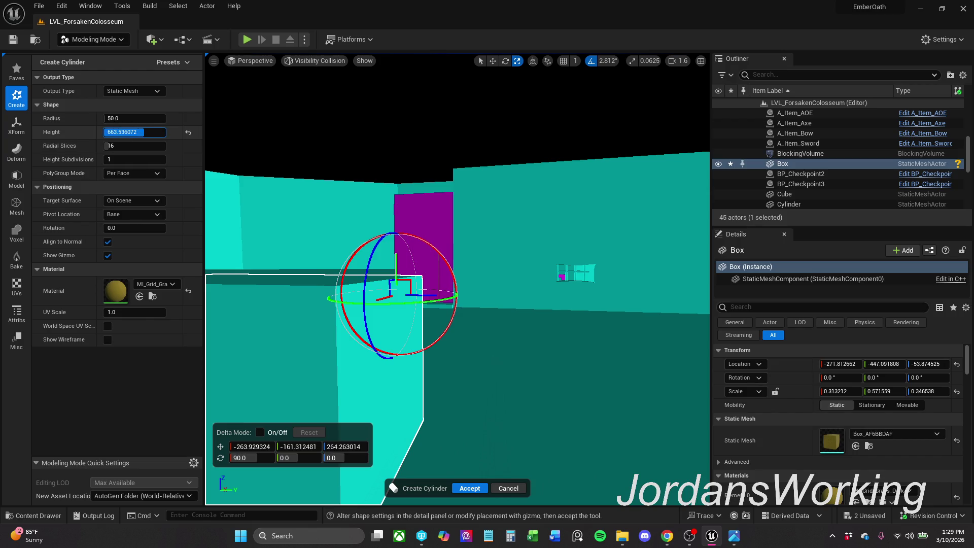
click(188, 133)
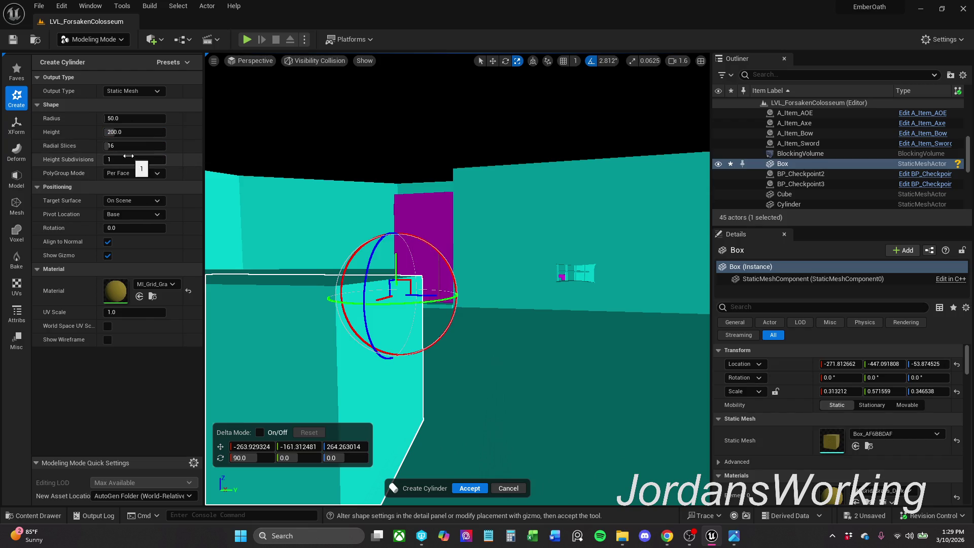
click(154, 173)
click(146, 203)
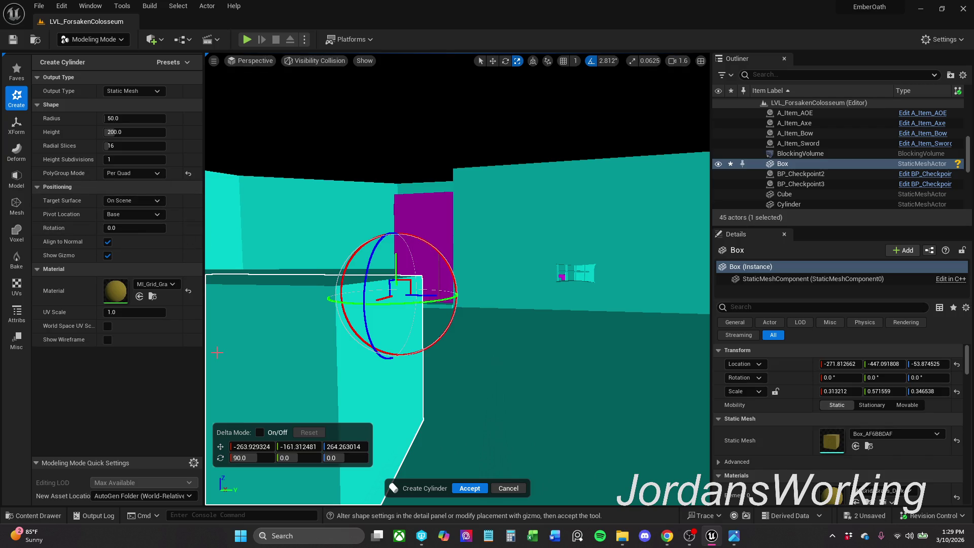
click(469, 487)
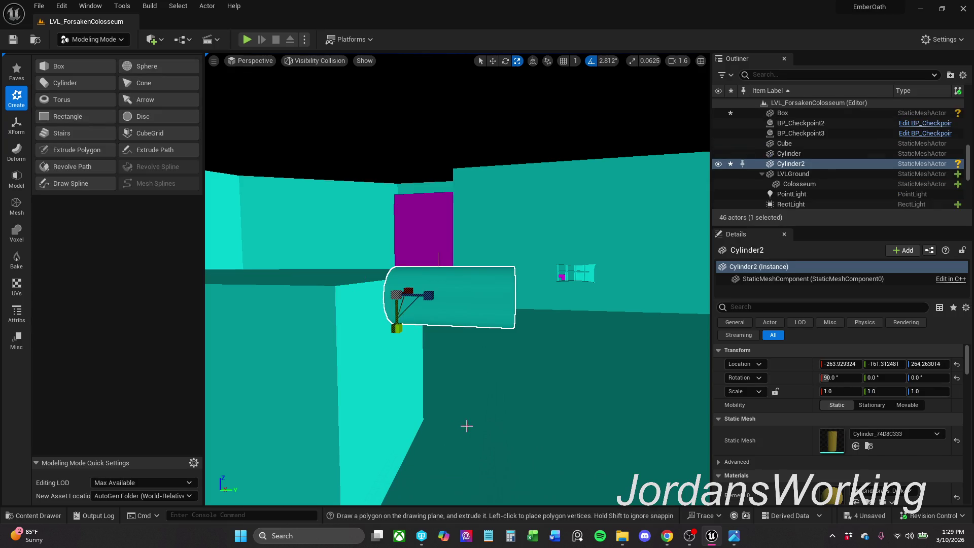
Step: Scale Cylinder2 evenly to about 1.8 and move it along Y toward the box
scroll(498, 350, down, 1)
drag(498, 350, 452, 351)
mouse_move(522, 330)
mouse_down()
mouse_move(538, 330)
mouse_move(521, 329)
mouse_up()
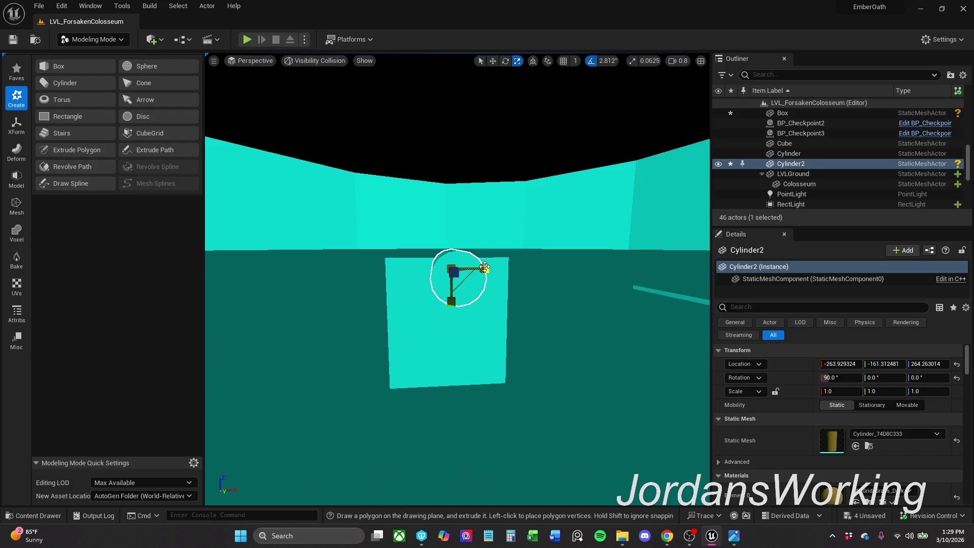
mouse_move(462, 285)
mouse_down()
mouse_move(484, 269)
mouse_move(472, 269)
mouse_move(520, 269)
mouse_move(487, 270)
mouse_up()
key(w)
drag(423, 281, 505, 281)
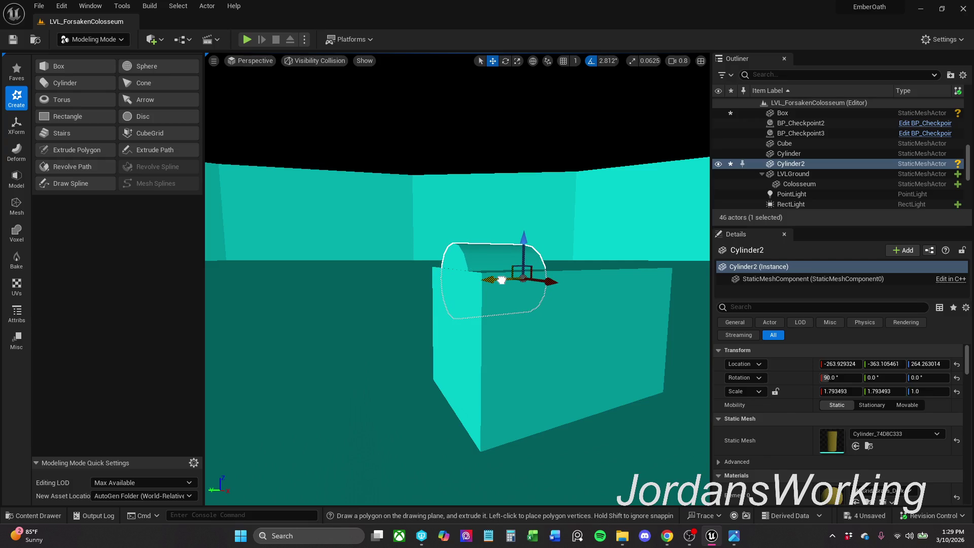
mouse_move(501, 279)
mouse_down()
mouse_move(421, 280)
mouse_move(477, 280)
mouse_move(505, 293)
mouse_up()
Step: Scale Cylinder2 up to about 2.8 and nudge it slightly along X
key(r)
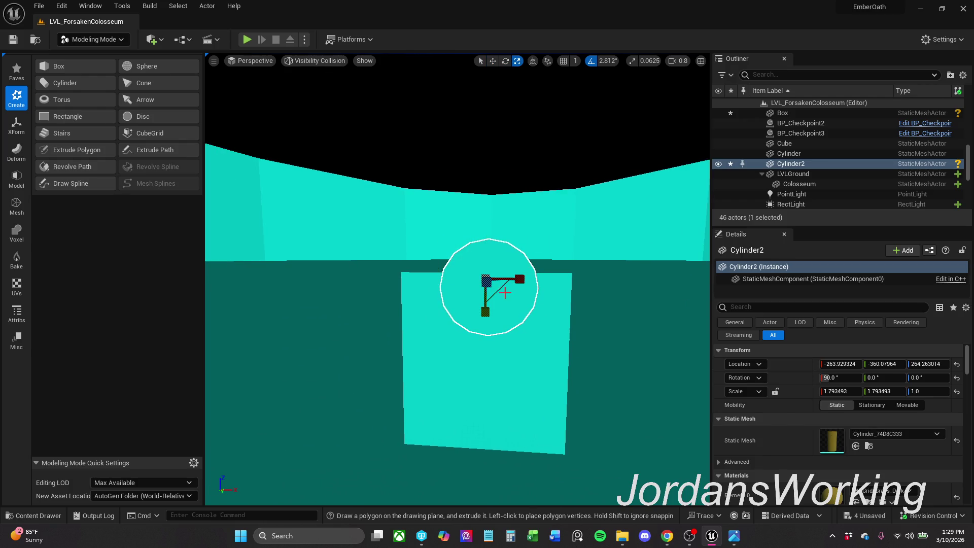
mouse_move(497, 293)
mouse_down()
mouse_move(533, 272)
mouse_move(514, 278)
mouse_up()
key(d)
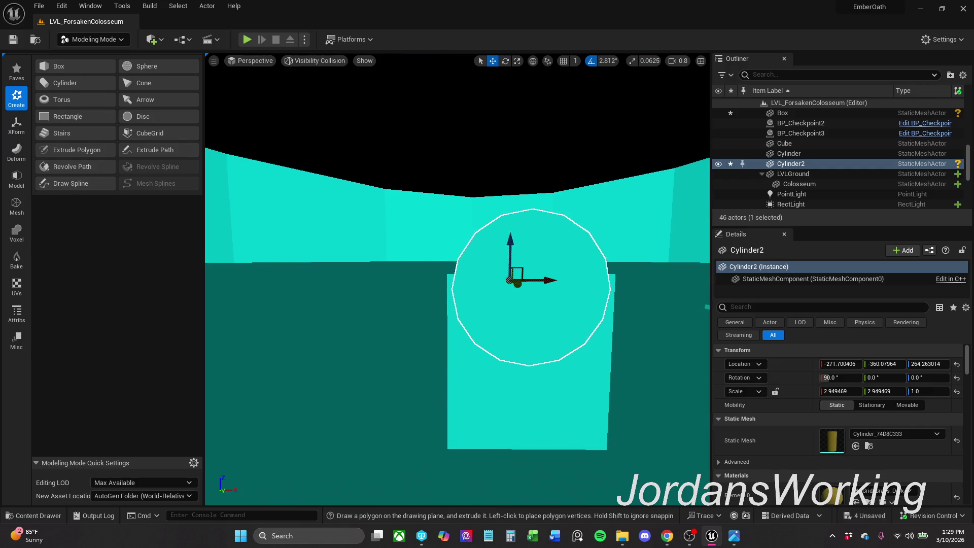
key(a)
drag(541, 283, 533, 281)
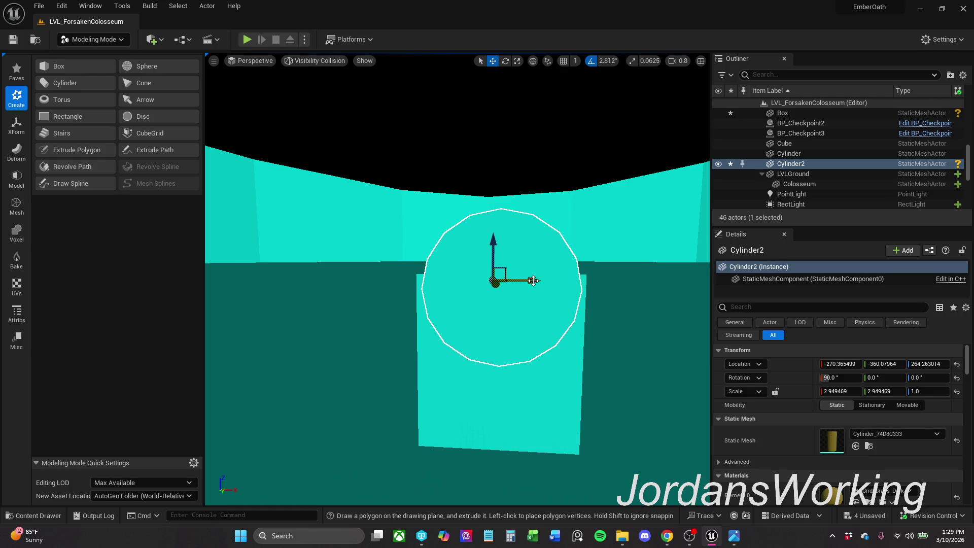
right_click(534, 282)
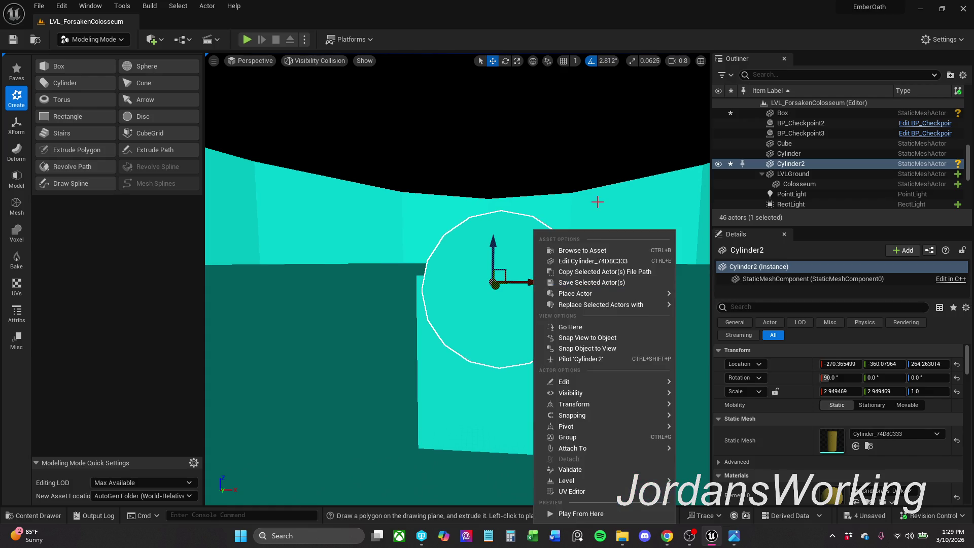
key(d)
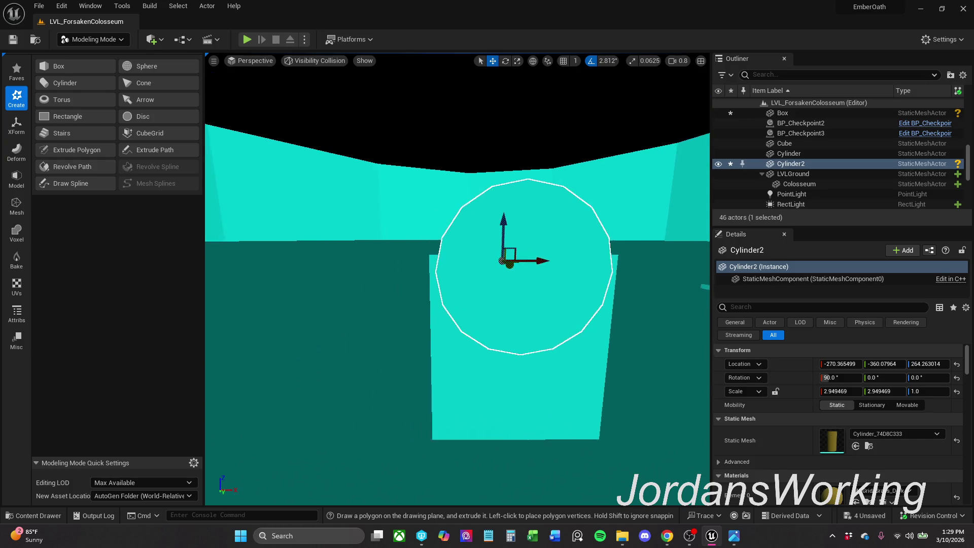
key(s)
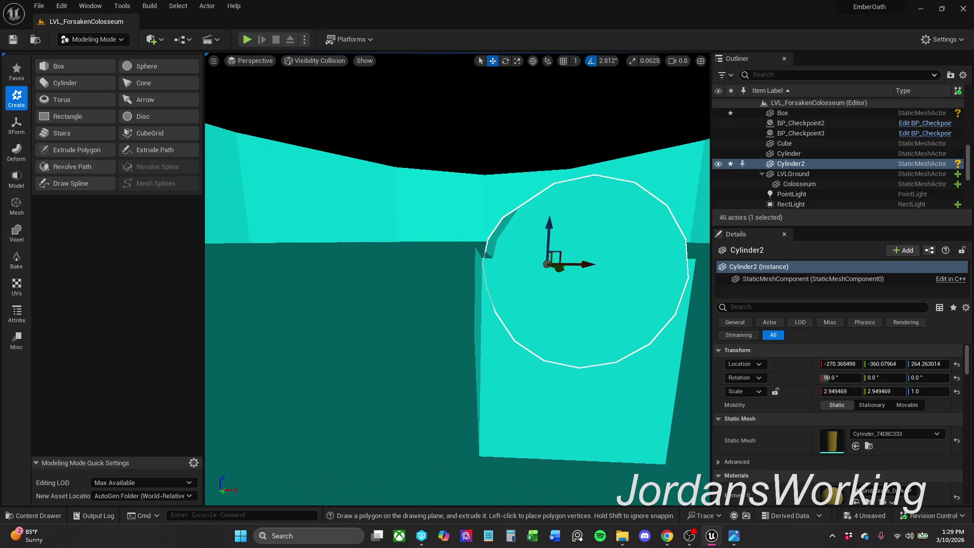
key(d)
key(r)
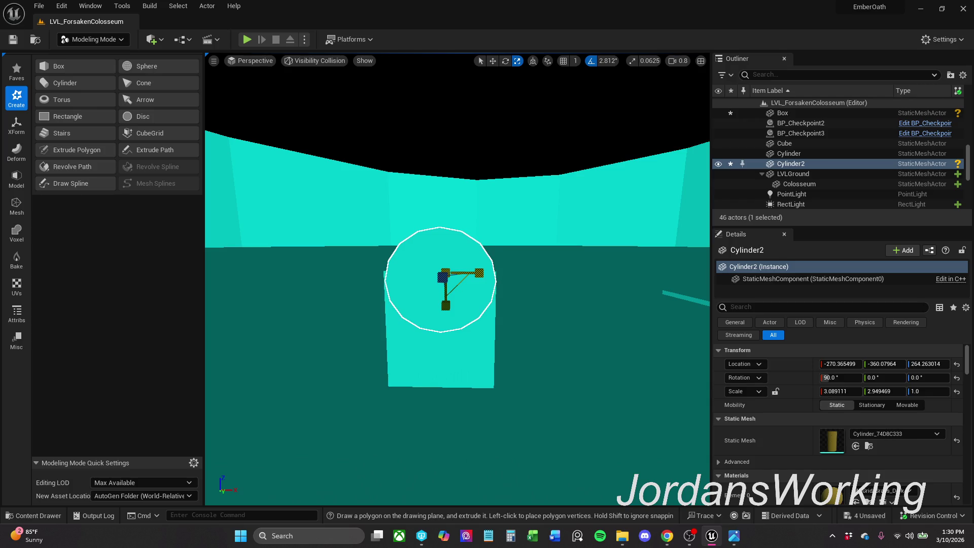
Step: Stretch Cylinder2 along Y to about 4.24 and fine-tune its X position and scale
key(a)
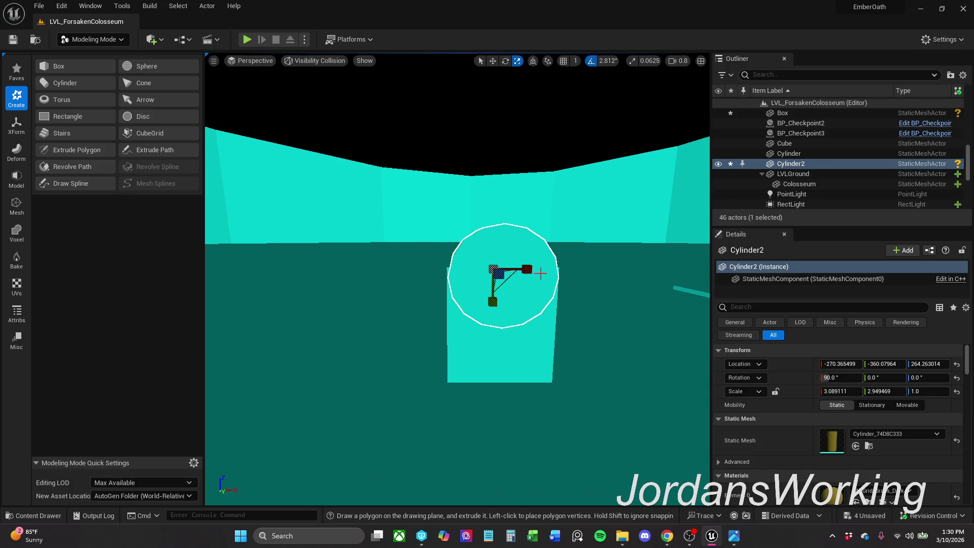
key(w)
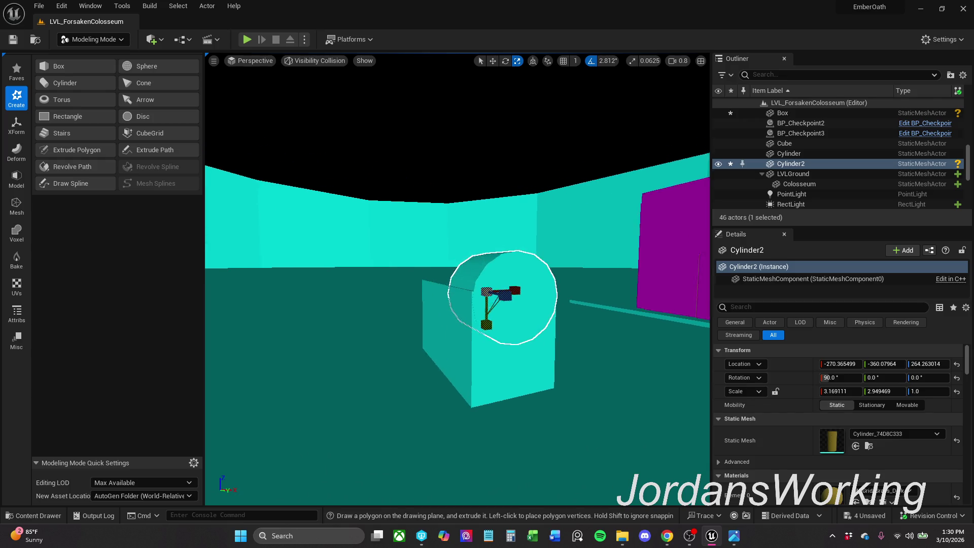
key(s)
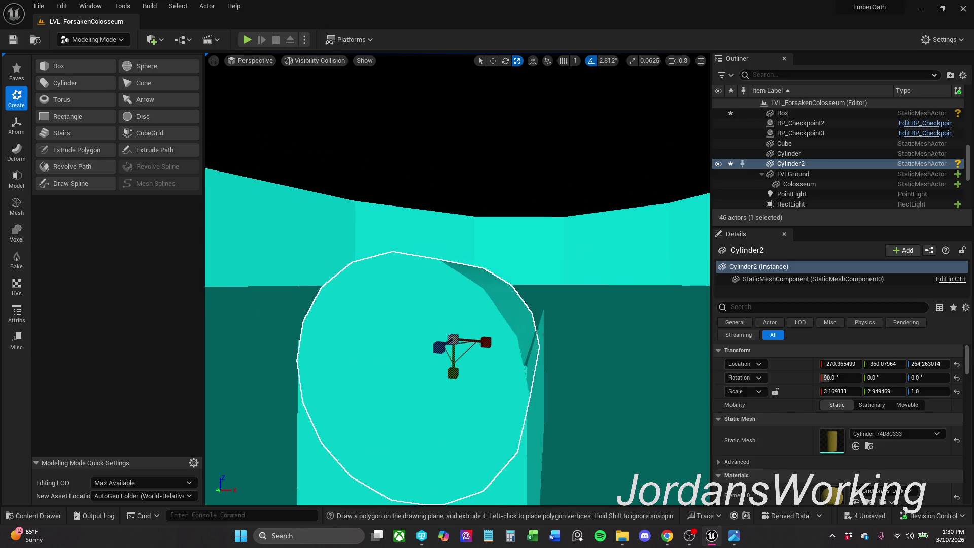
key(w)
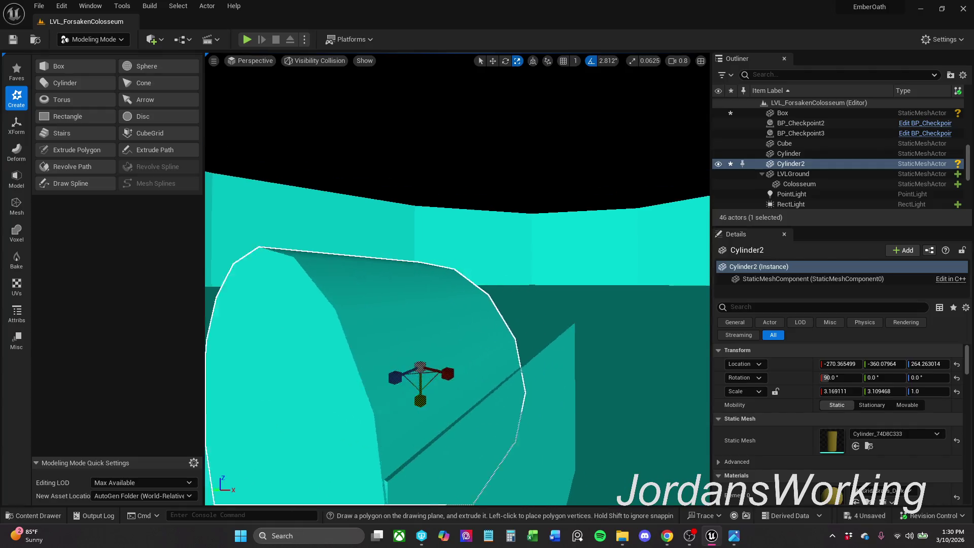
drag(454, 304, 454, 328)
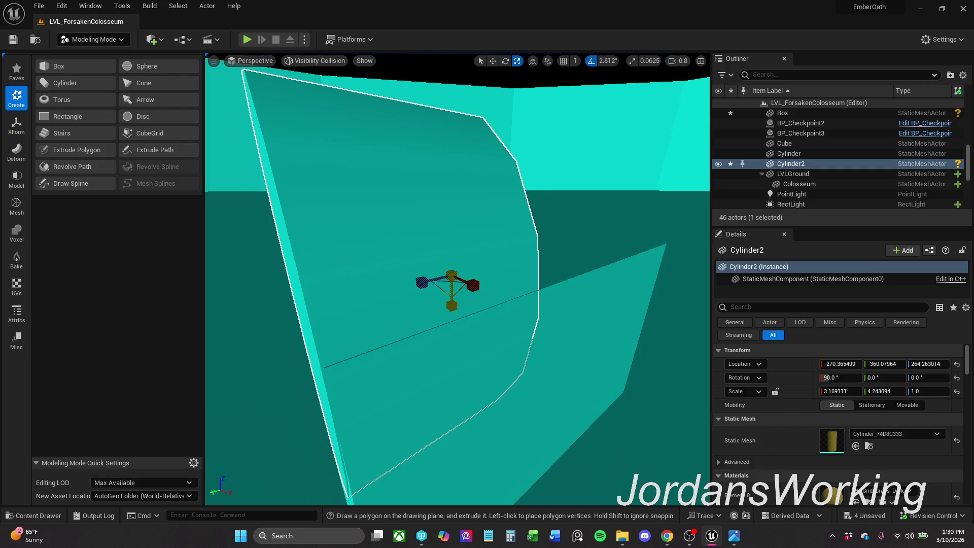
drag(479, 286, 481, 287)
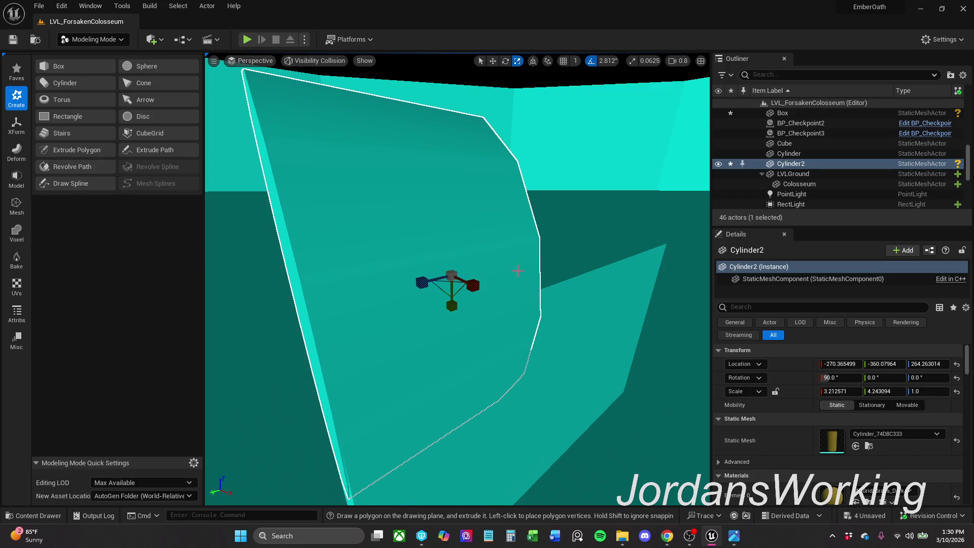
scroll(517, 271, down, 5)
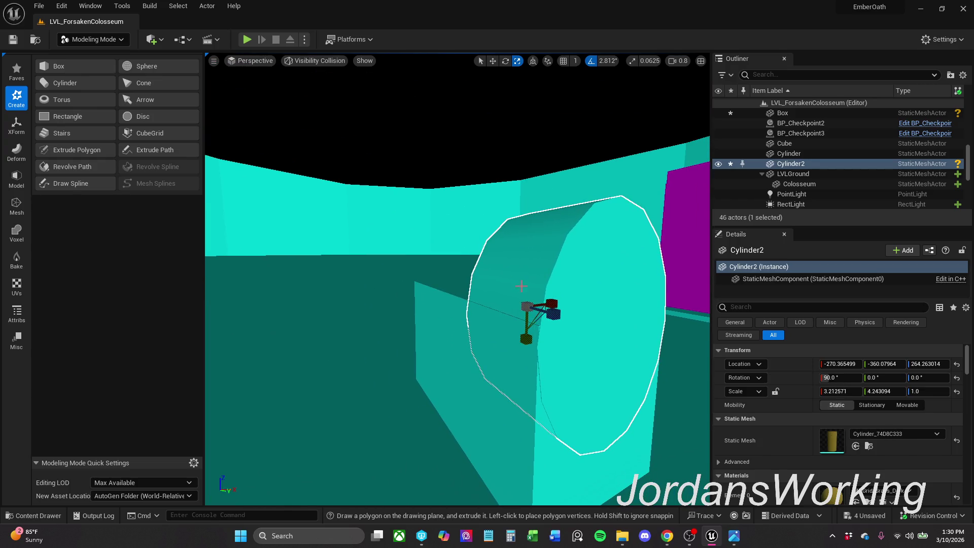
drag(555, 303, 555, 303)
drag(555, 303, 577, 289)
key(f)
Step: Widen Cylinder2 along X to about 3.25, undoing a trial move lower on Z
key(e)
key(r)
mouse_move(439, 319)
mouse_down()
mouse_move(428, 317)
mouse_move(438, 318)
mouse_move(437, 279)
mouse_up()
key(w)
mouse_move(439, 195)
mouse_down()
mouse_move(439, 208)
mouse_move(480, 199)
mouse_move(442, 205)
mouse_up()
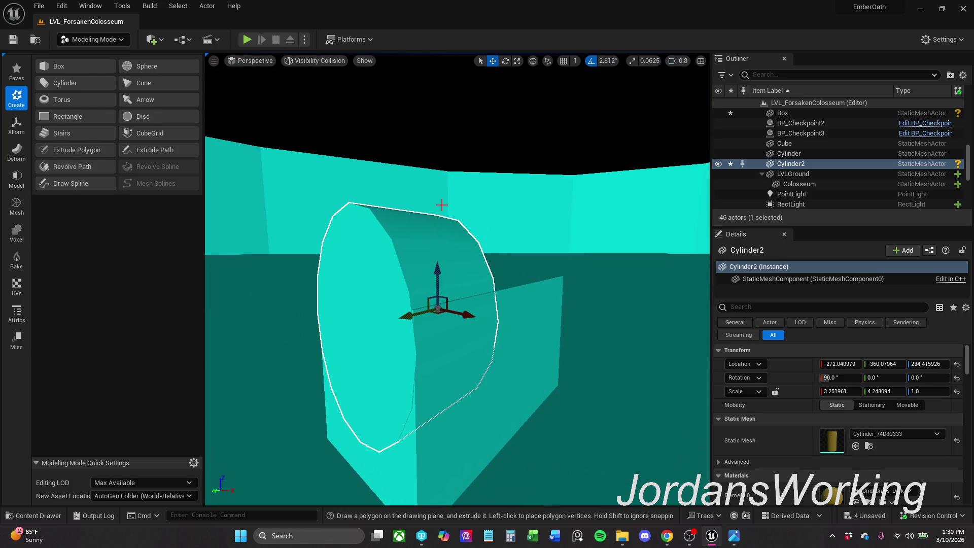
key(ctrl+z)
drag(661, 217, 609, 223)
mouse_move(490, 279)
mouse_down()
mouse_move(502, 279)
mouse_move(490, 279)
mouse_up()
click(444, 293)
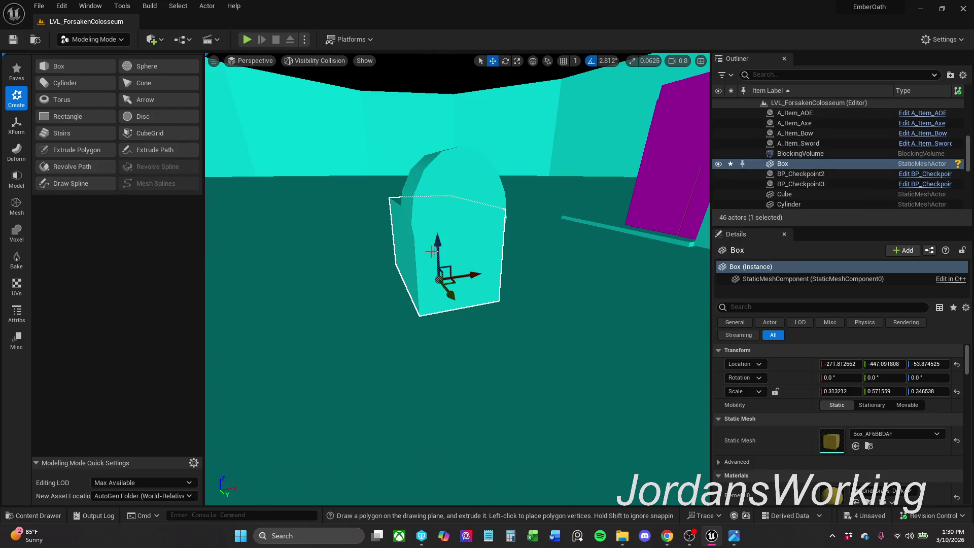
click(246, 40)
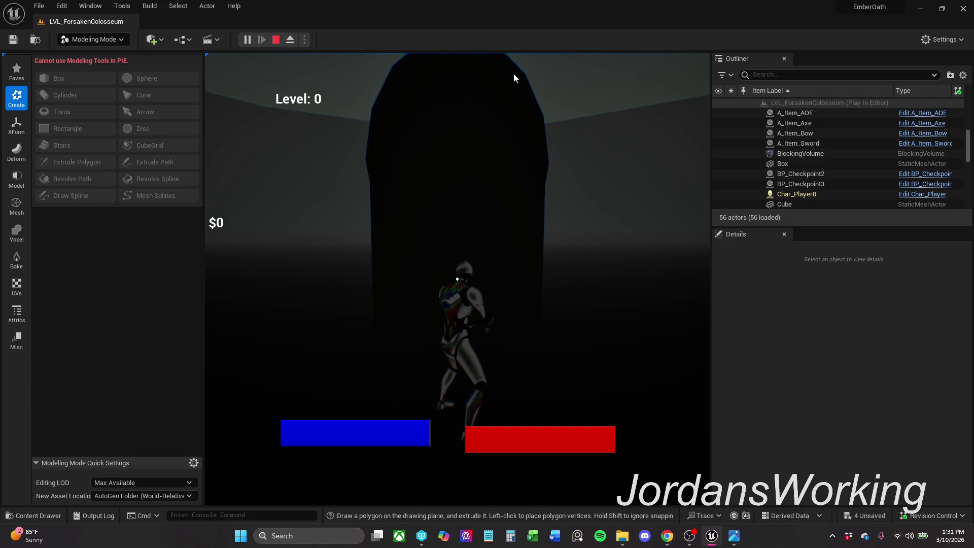
key(Escape)
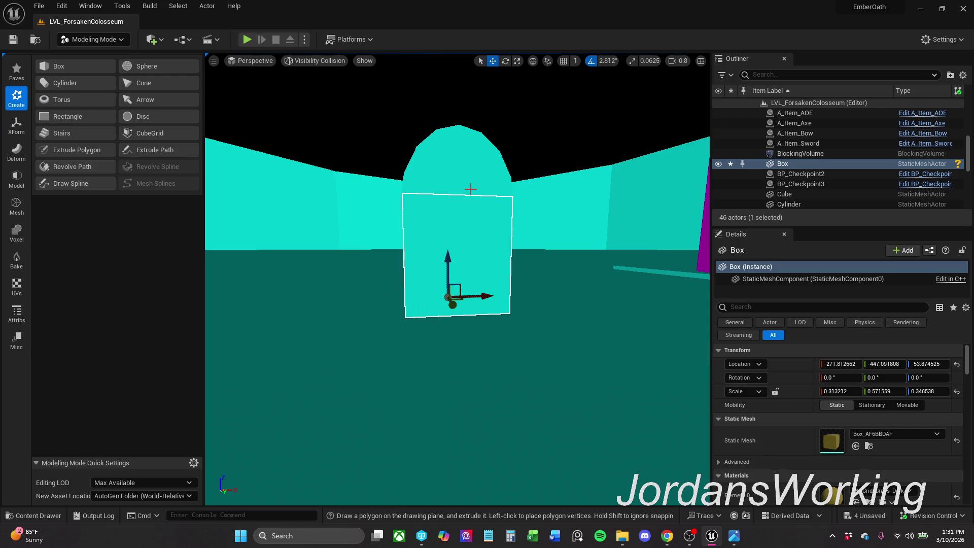
ctrl+click(473, 214)
Step: Lower the Box along Z to about -56.02 and widen it slightly along X
mouse_move(448, 185)
mouse_down()
mouse_move(448, 148)
mouse_move(475, 205)
mouse_up()
click(479, 259)
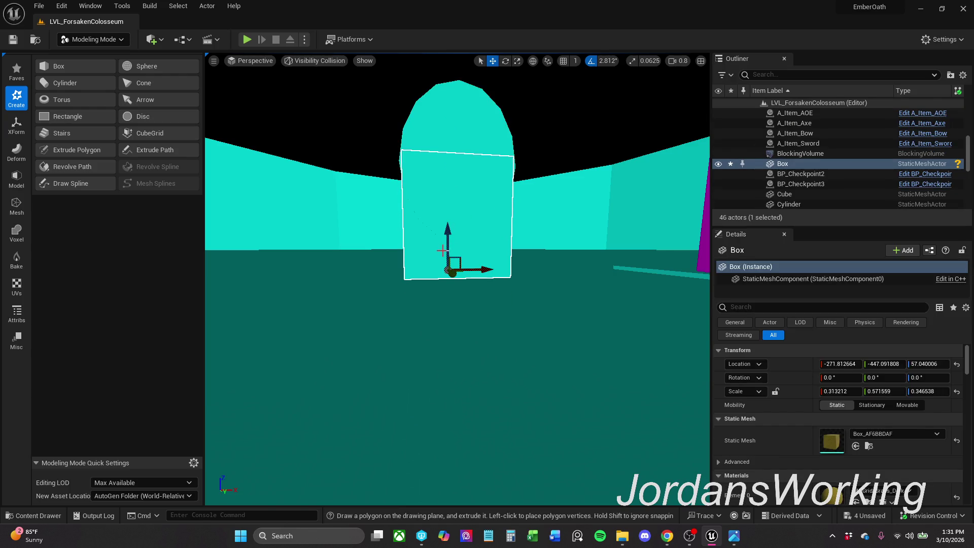
mouse_move(449, 243)
mouse_down()
mouse_move(449, 295)
mouse_move(449, 279)
mouse_up()
key(e)
key(r)
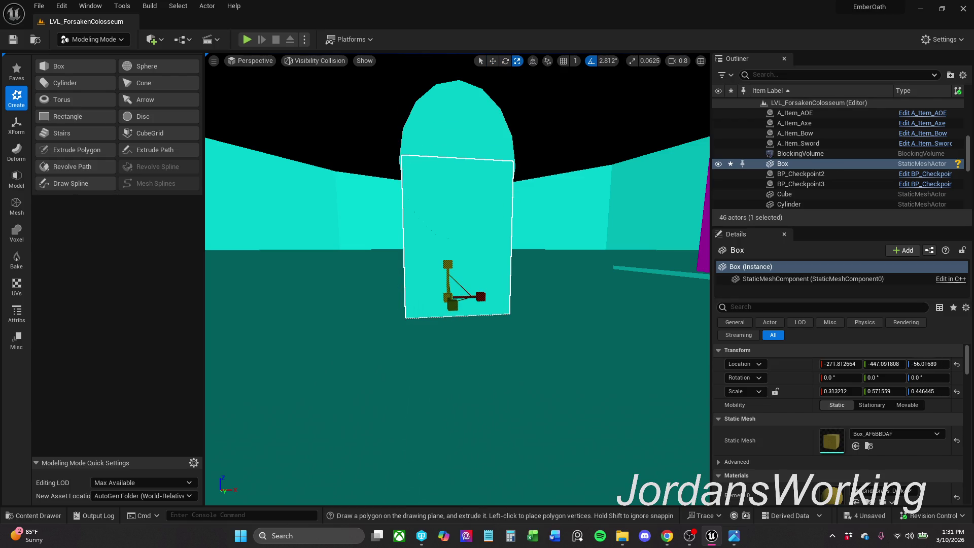
mouse_move(525, 248)
mouse_down()
mouse_move(500, 188)
mouse_move(487, 231)
mouse_up()
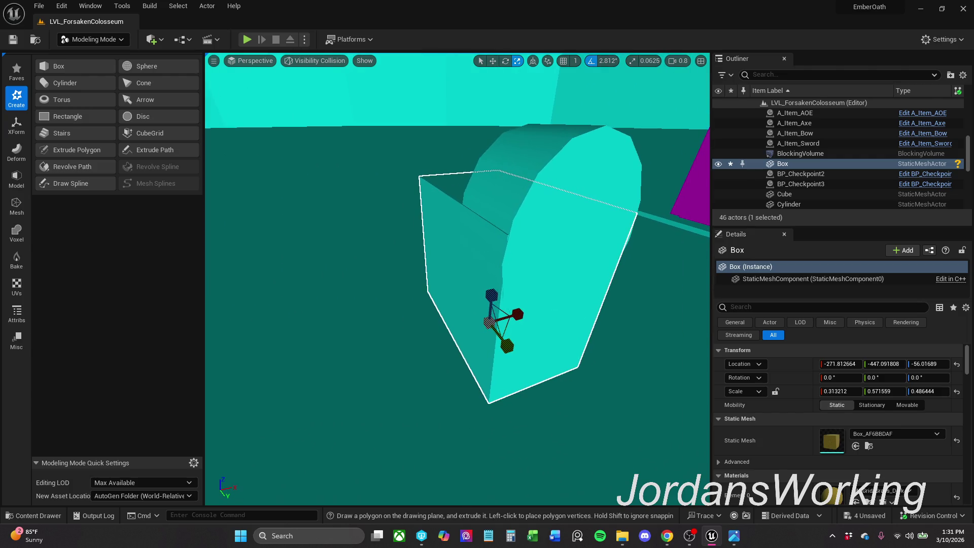
mouse_move(525, 314)
mouse_down()
mouse_move(507, 289)
mouse_move(472, 291)
mouse_up()
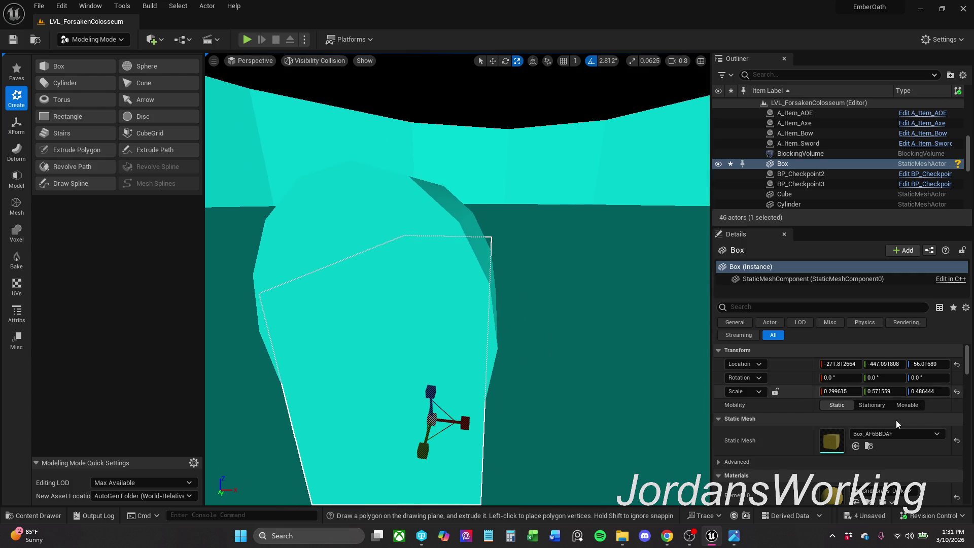
Step: Set the Box's X scale to 0.32 in the Details panel and save the level
click(842, 391)
text(0.31)
key(Return)
text(0.32)
key(Return)
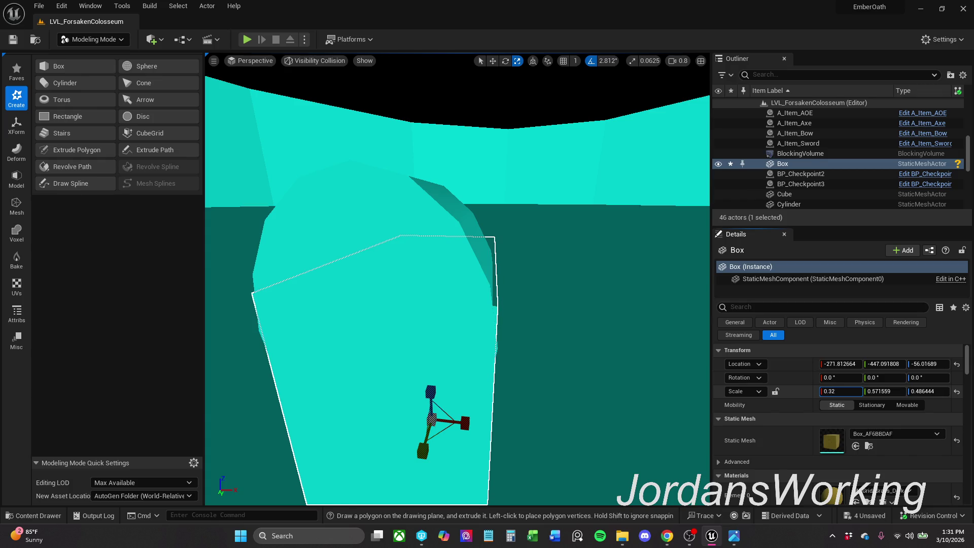
text(5)
key(Return)
scroll(568, 265, up, 3)
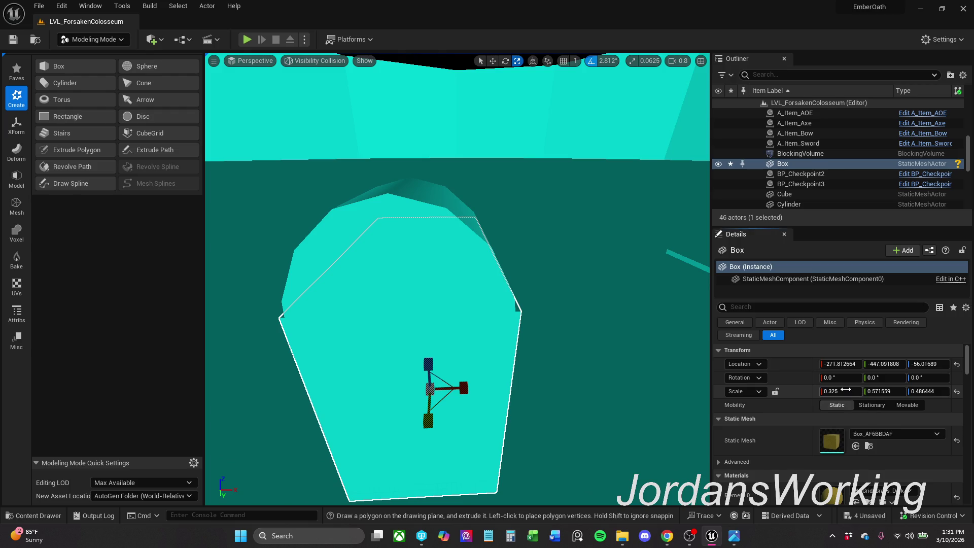
mouse_move(846, 389)
mouse_down()
mouse_move(831, 390)
mouse_move(842, 389)
mouse_up()
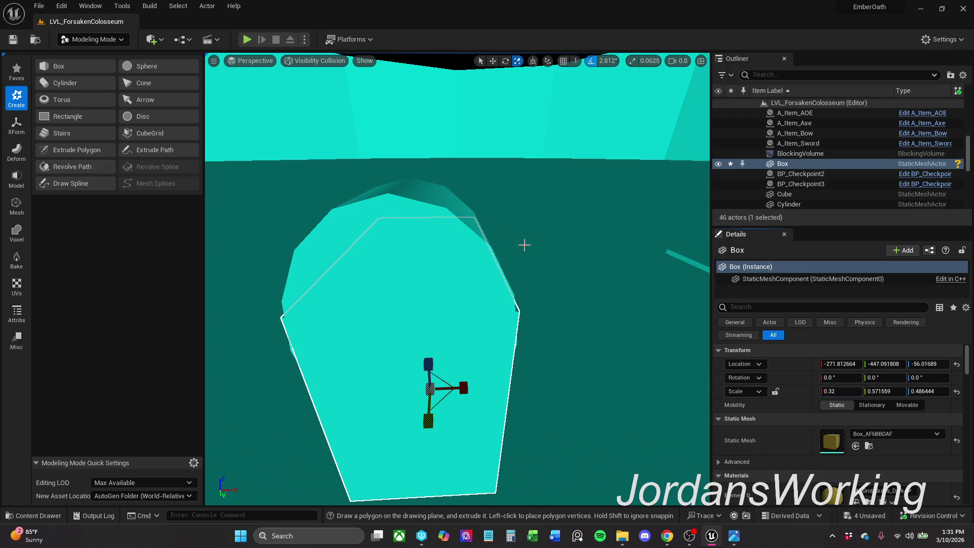
click(20, 44)
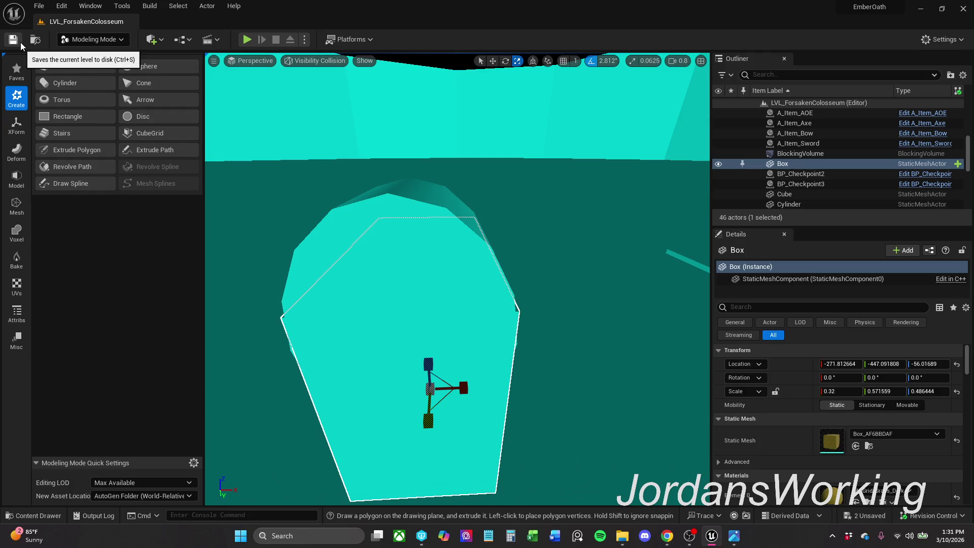
Step: Shrink the Box along Y to 0.752049 and save all levels and assets
mouse_move(515, 226)
mouse_down()
mouse_move(510, 249)
mouse_move(502, 229)
mouse_move(518, 243)
mouse_move(501, 266)
mouse_move(455, 298)
mouse_move(507, 293)
mouse_up()
key(w)
key(e)
key(r)
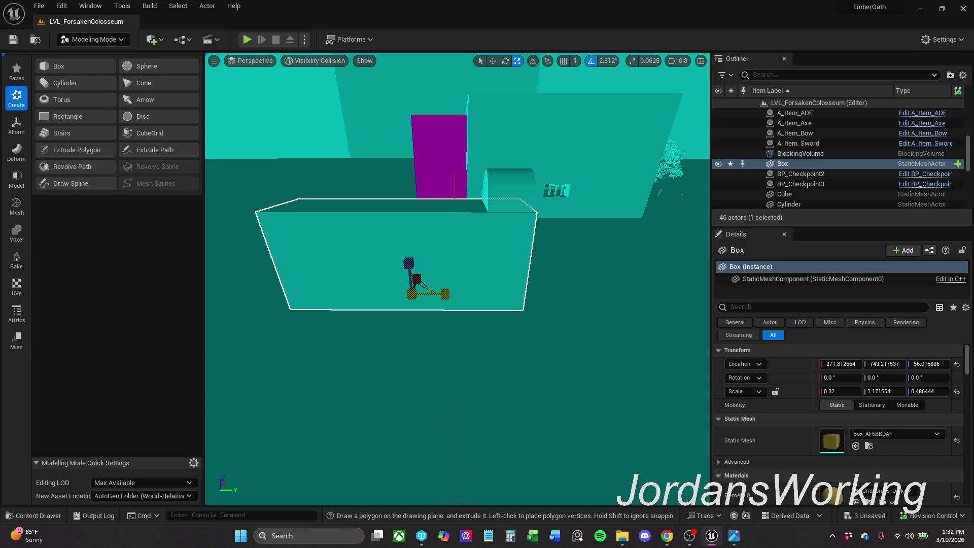
mouse_move(445, 293)
mouse_down()
mouse_move(357, 293)
mouse_move(486, 296)
mouse_up()
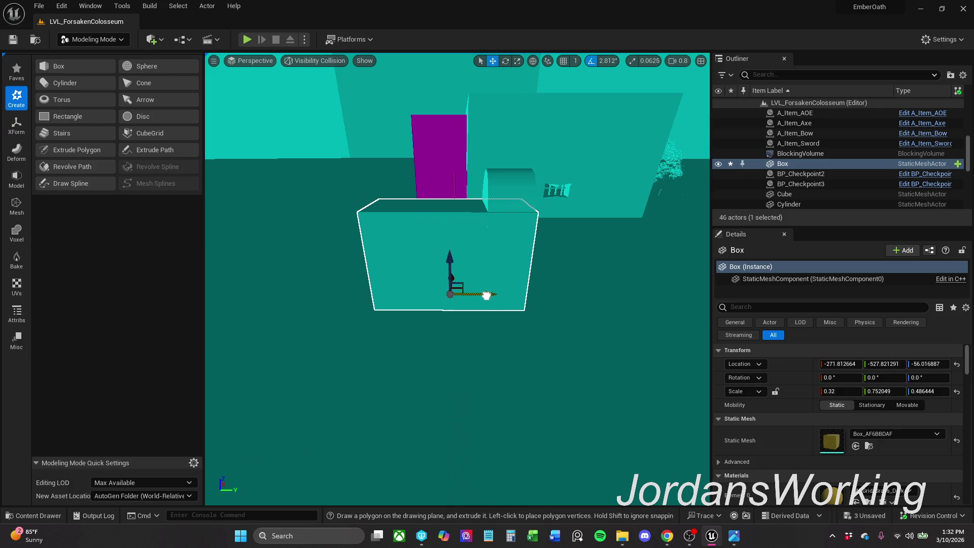
mouse_move(532, 237)
mouse_down()
mouse_move(417, 293)
mouse_move(430, 312)
mouse_move(406, 259)
mouse_move(366, 254)
mouse_up()
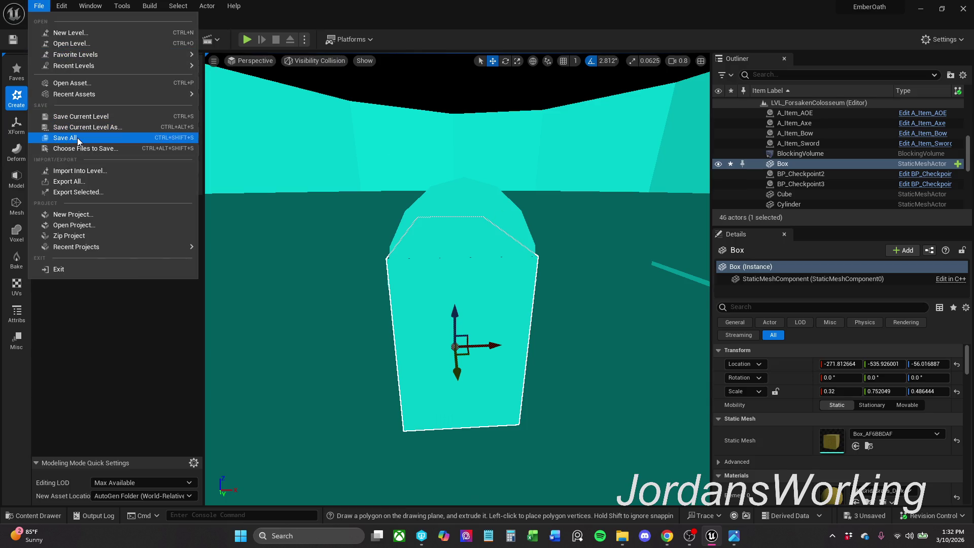
click(77, 137)
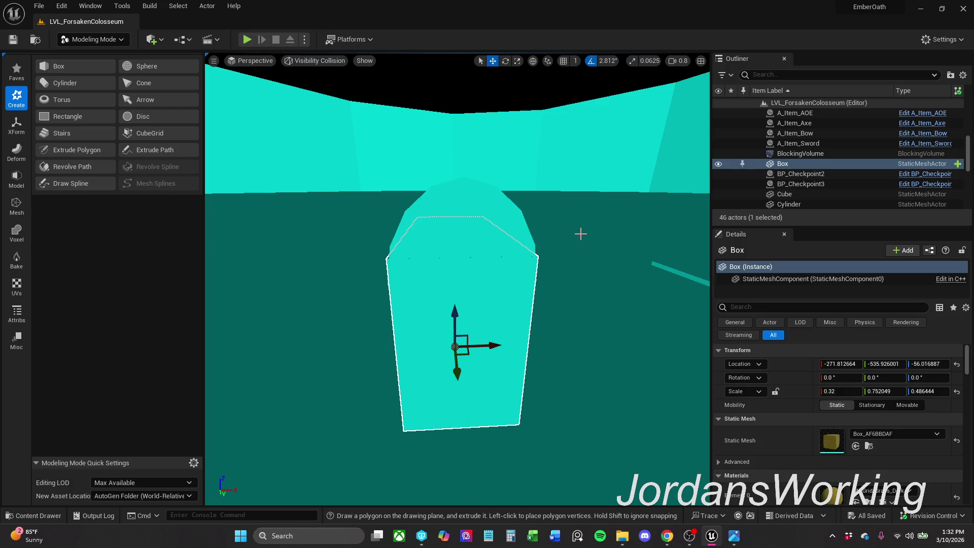
click(80, 42)
Step: Switch to Selection Mode and set the viewport to Lit rendering
click(109, 56)
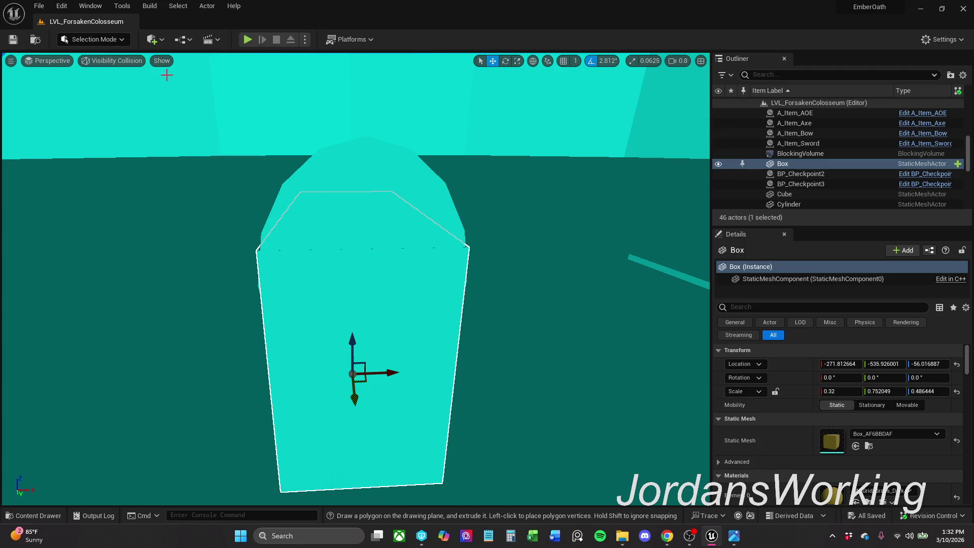
click(124, 59)
click(152, 90)
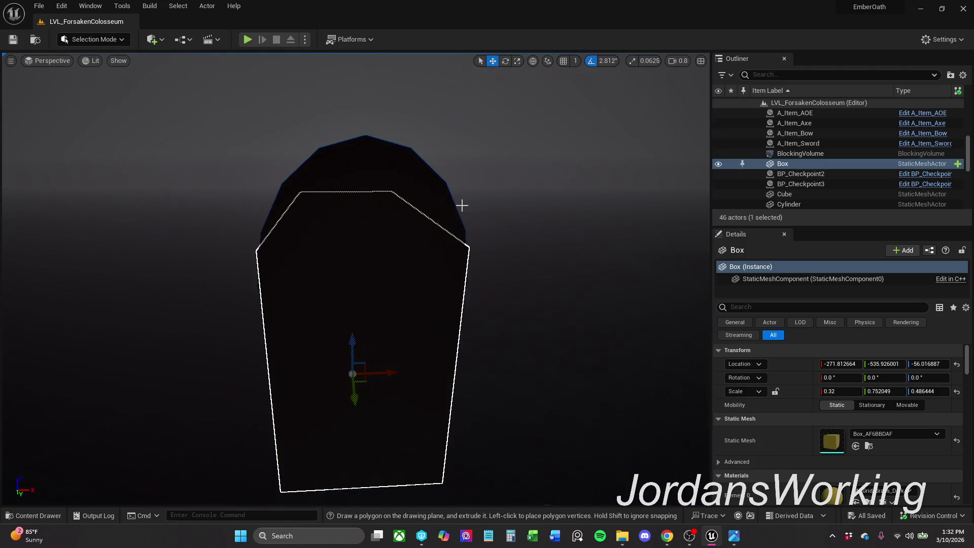
mouse_move(355, 254)
mouse_down()
mouse_move(482, 233)
mouse_move(441, 269)
mouse_move(467, 265)
mouse_move(388, 249)
mouse_up()
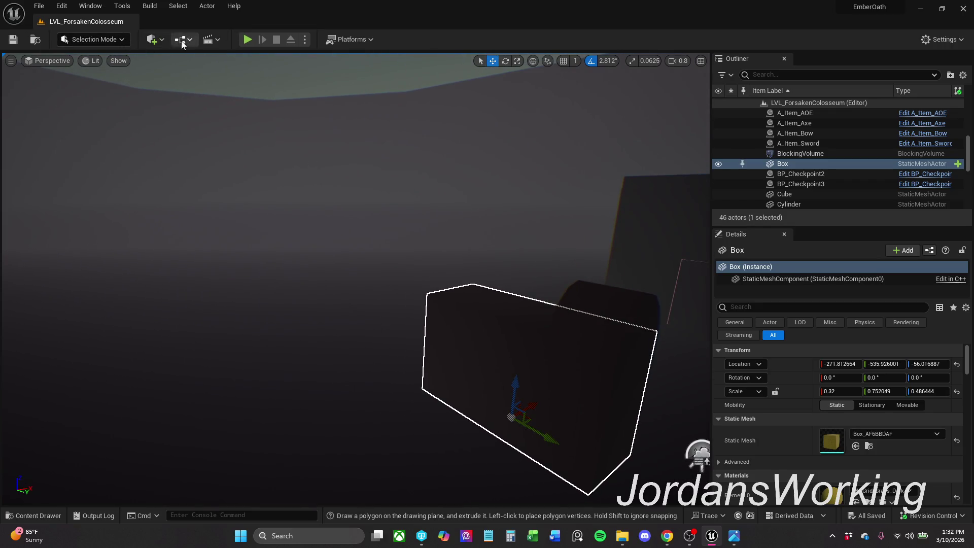
Step: Add a Directional Light, raise it above the scene, and set Forward Shading Priority to 1
click(163, 39)
mouse_move(199, 133)
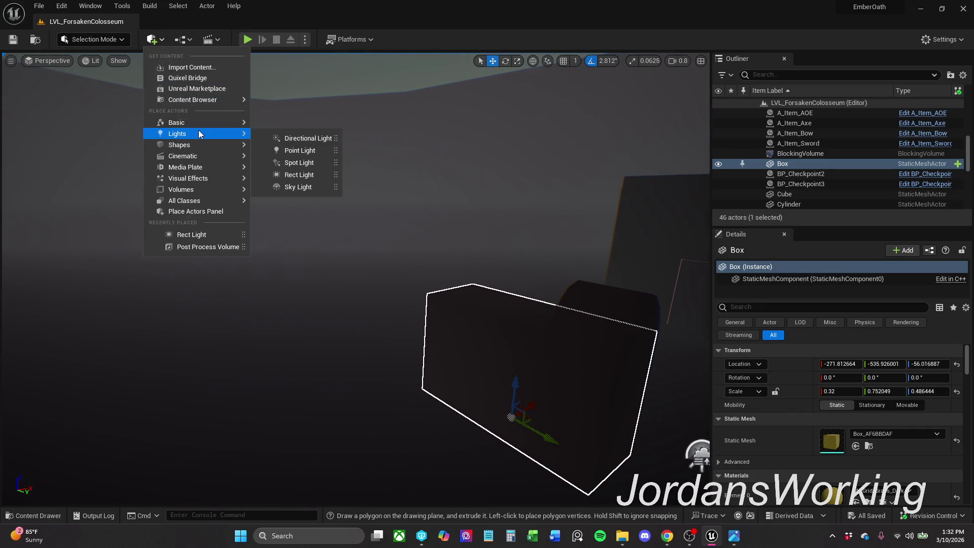
click(304, 138)
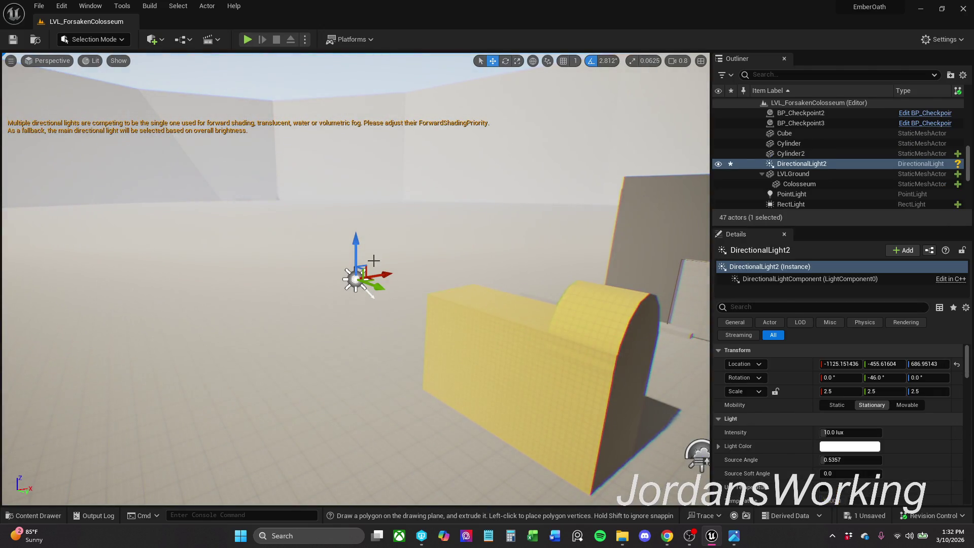
drag(363, 266, 261, 75)
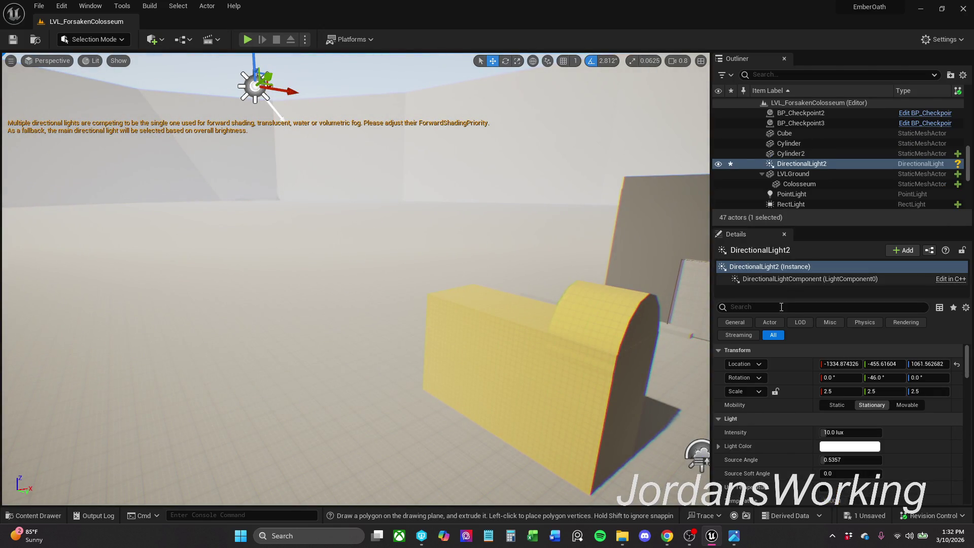
text(forward)
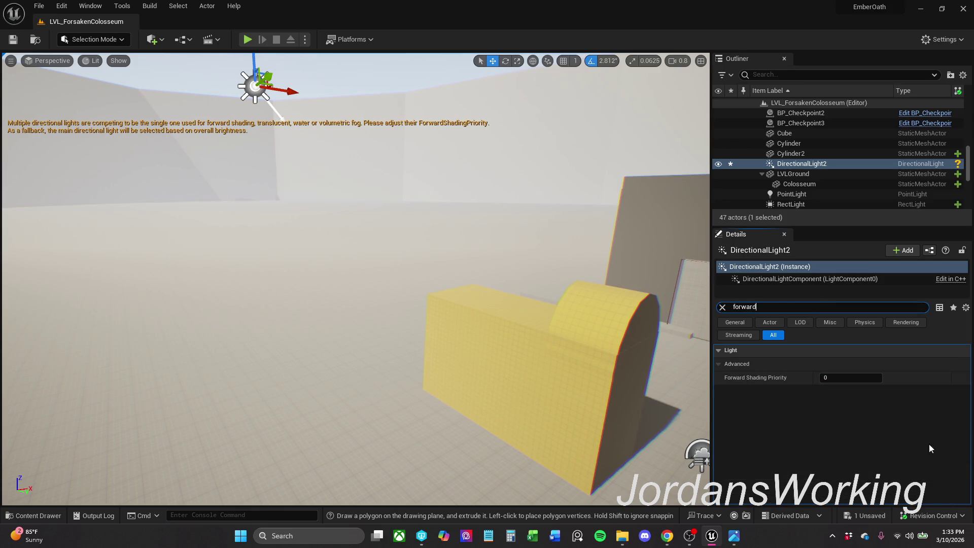
key(Return)
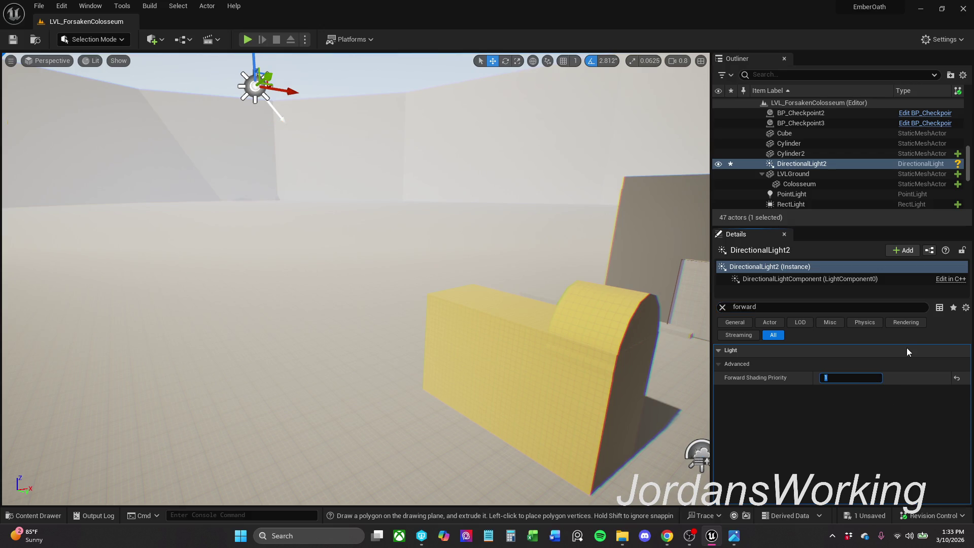
Step: Darken the light colour to grey and save the level
click(723, 307)
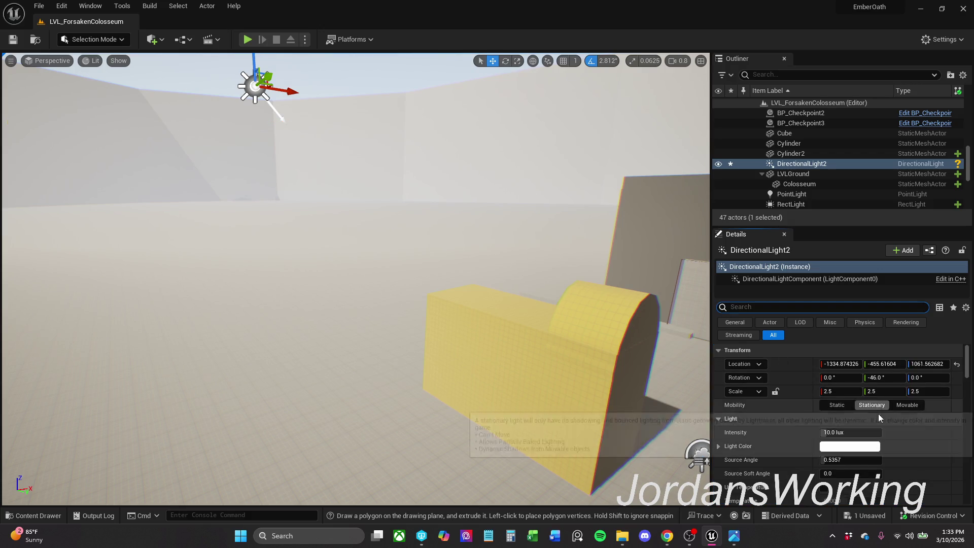
click(862, 449)
click(783, 356)
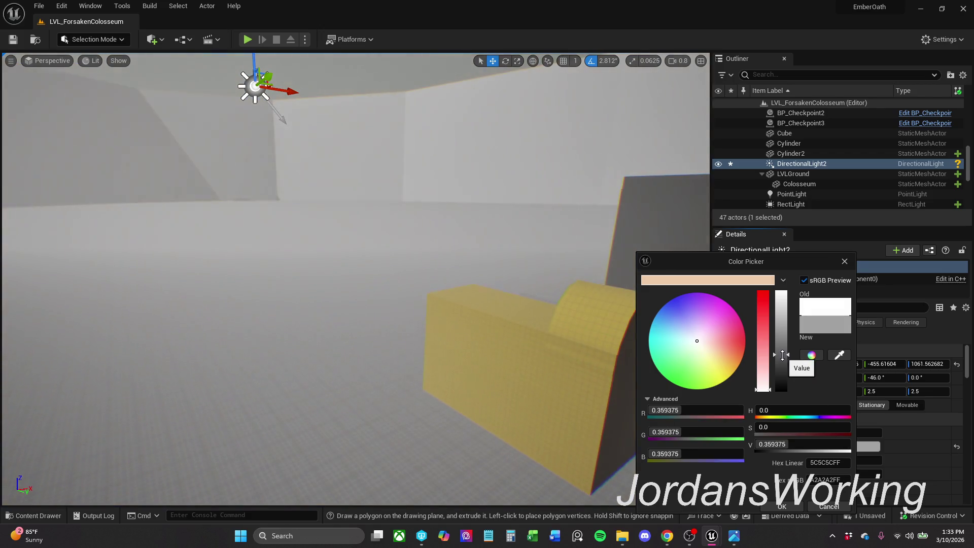
click(782, 506)
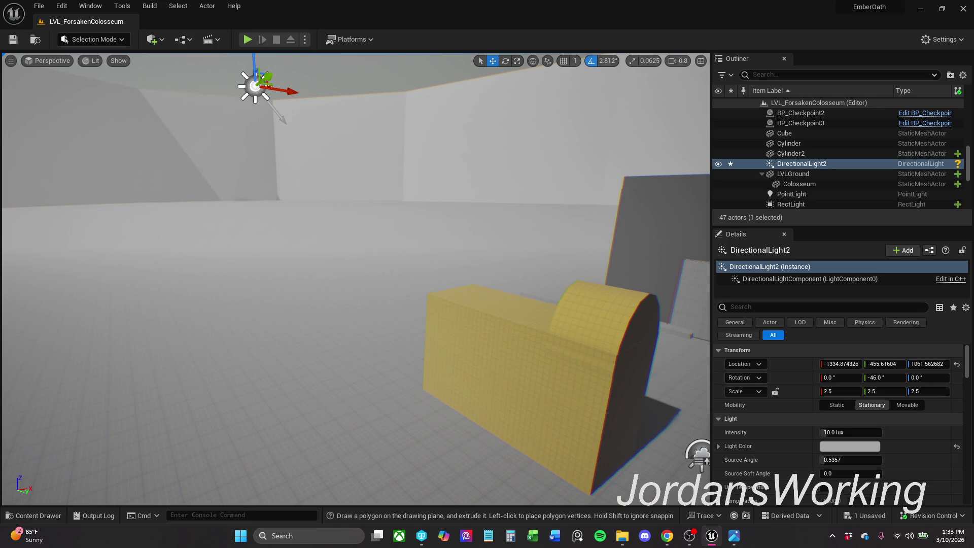
click(14, 39)
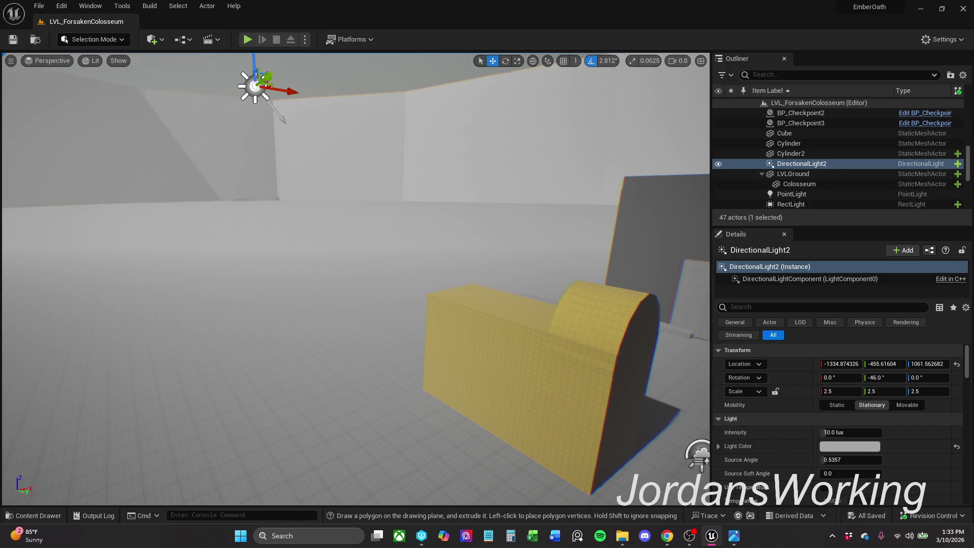
key(f)
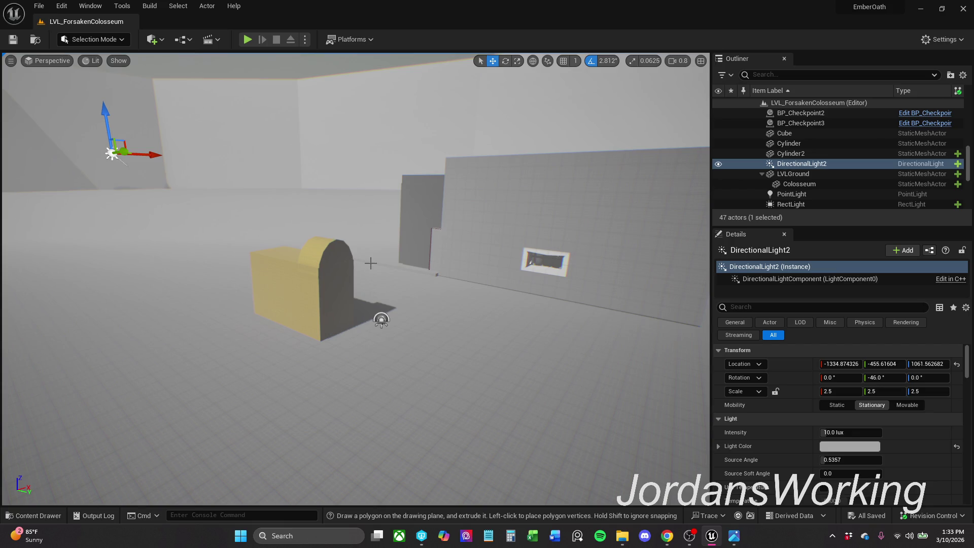
click(335, 303)
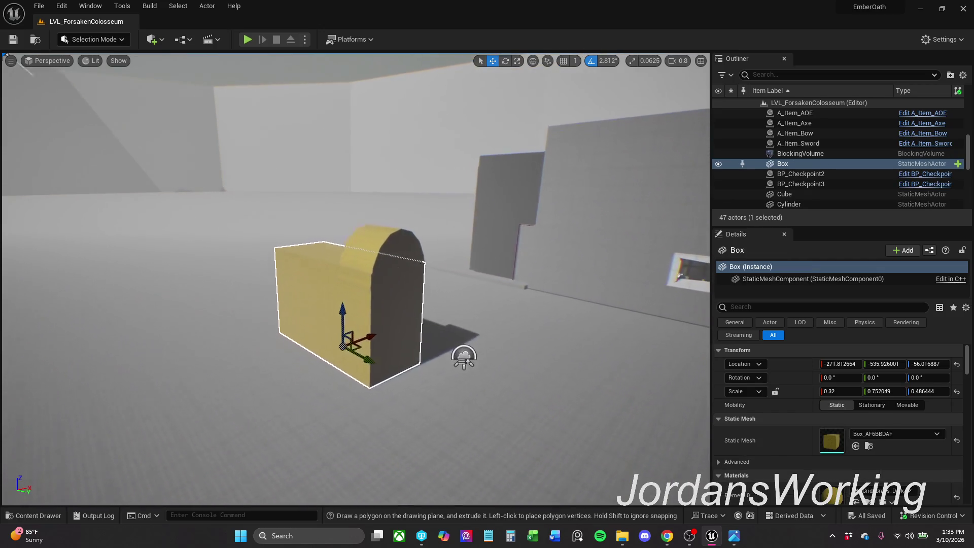
Step: Convert Box and Cylinder2 to a static mesh in _MyContent/Blockout, naming it SM_
ctrl+click(384, 250)
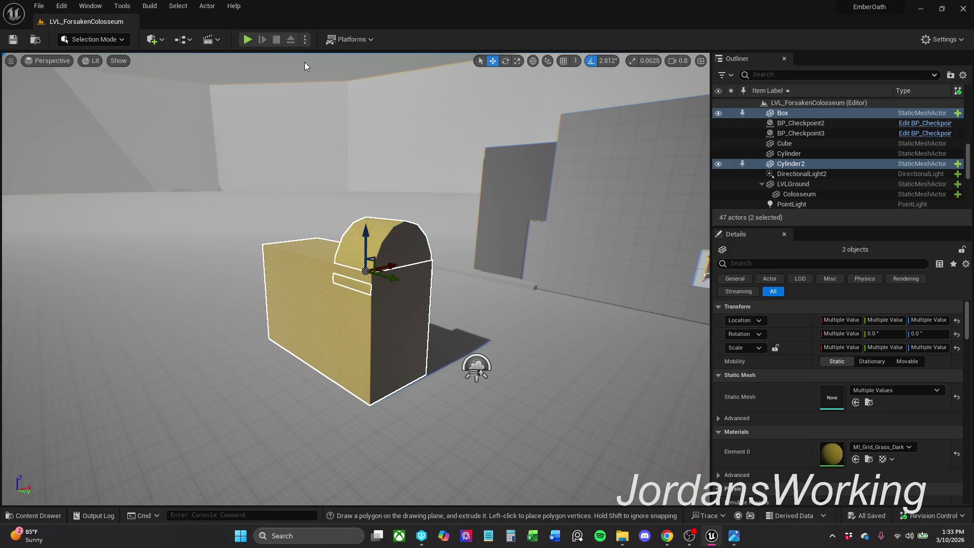
click(206, 10)
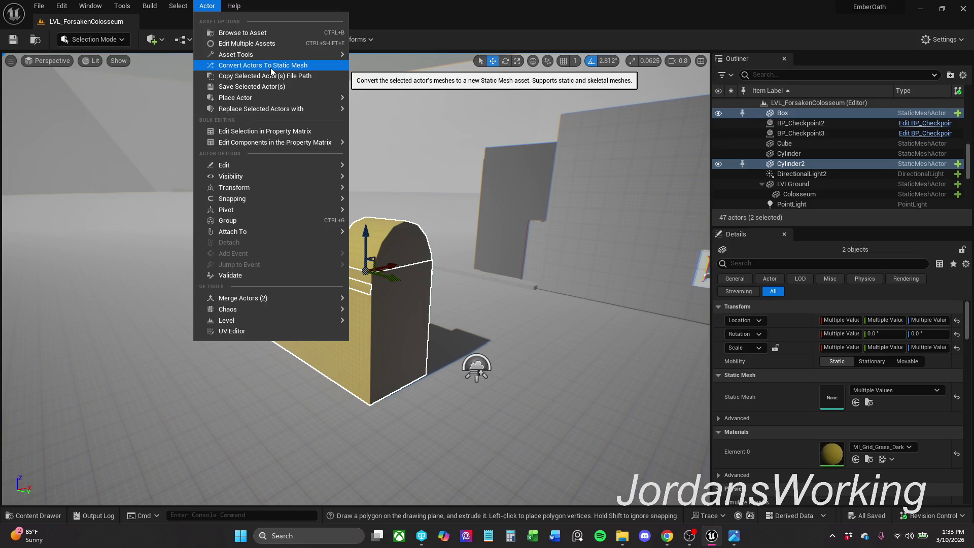
click(270, 68)
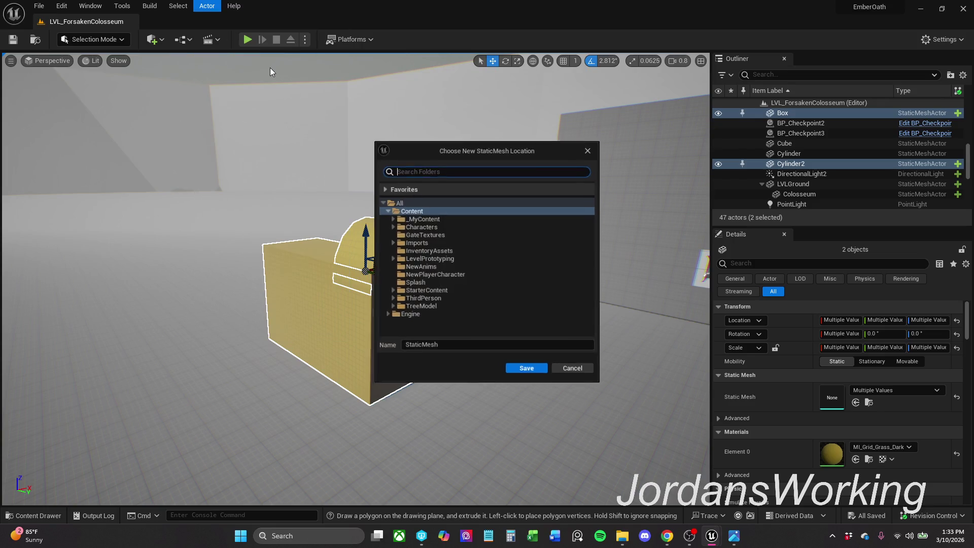
click(393, 218)
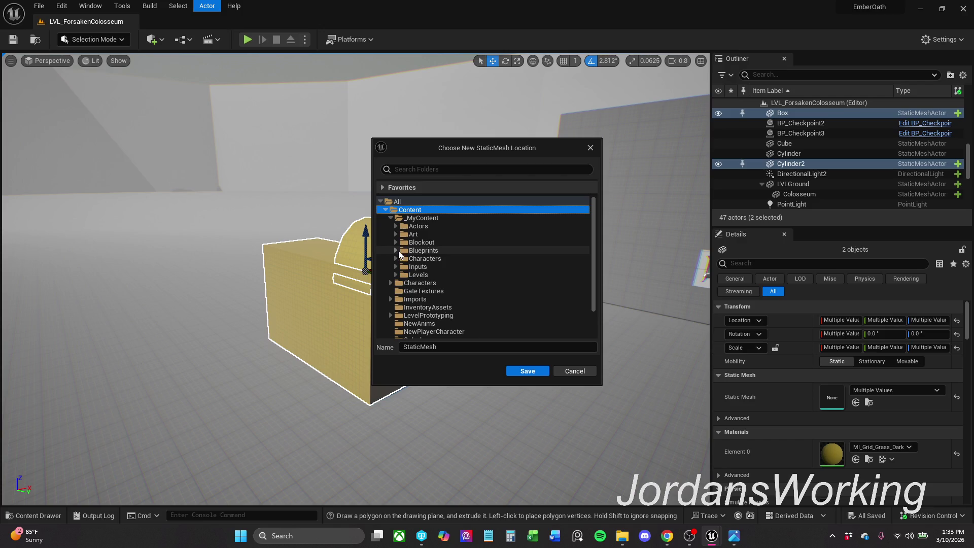
click(395, 242)
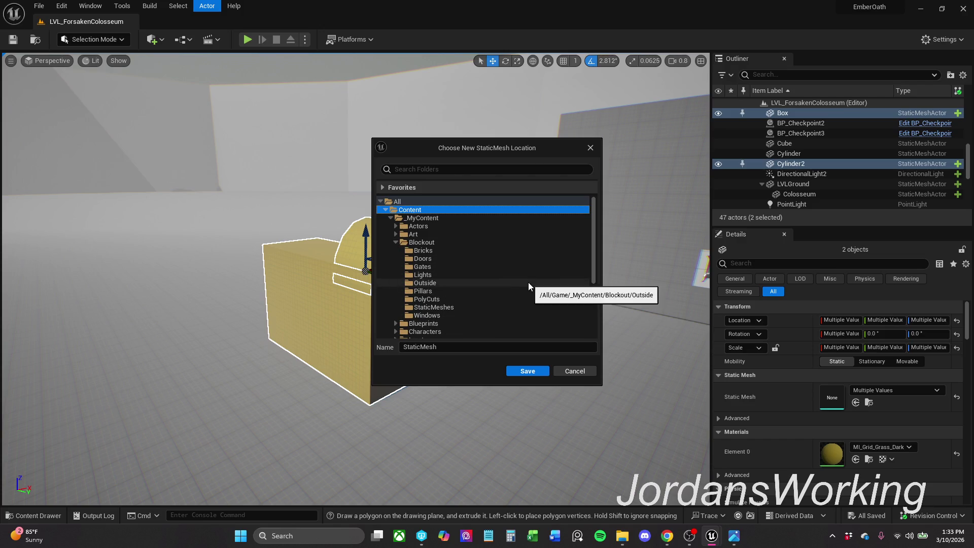
click(462, 349)
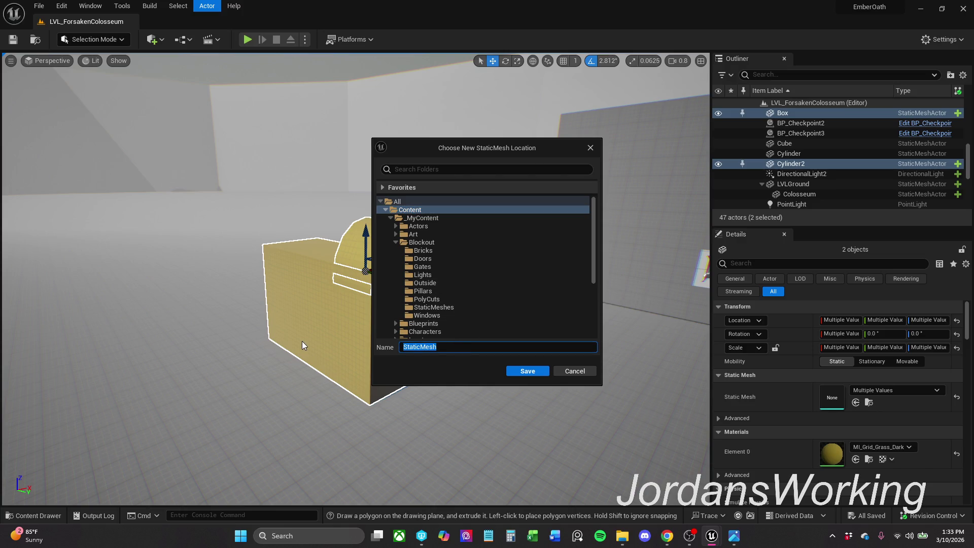
text(SM)
text(_)
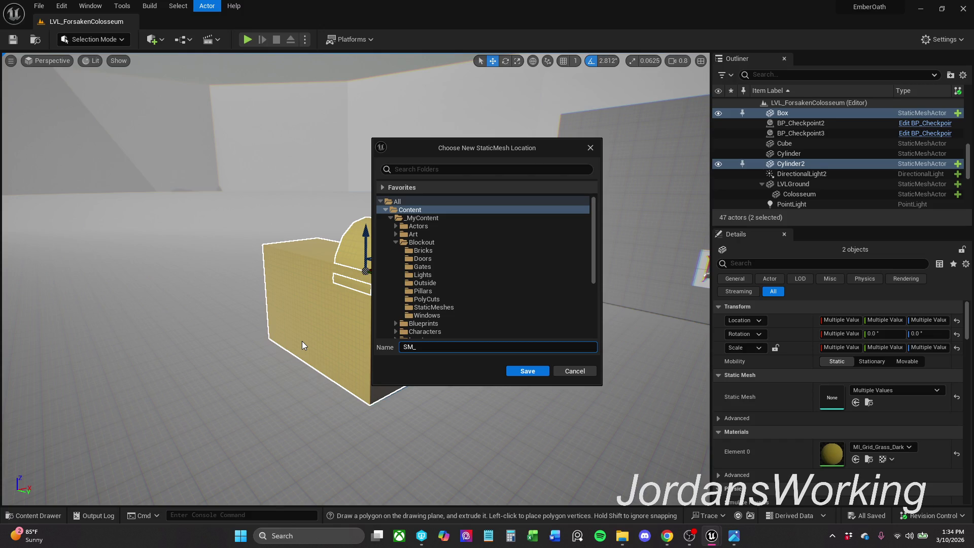
Step: Name the new mesh SM_Poly_Hallway, choose the Blockout > PolyCuts folder, and save it
text(Hsa)
key(BackSpace)
key(BackSpace)
key(BackSpace)
text(Poly)
text(_Hallway)
click(441, 291)
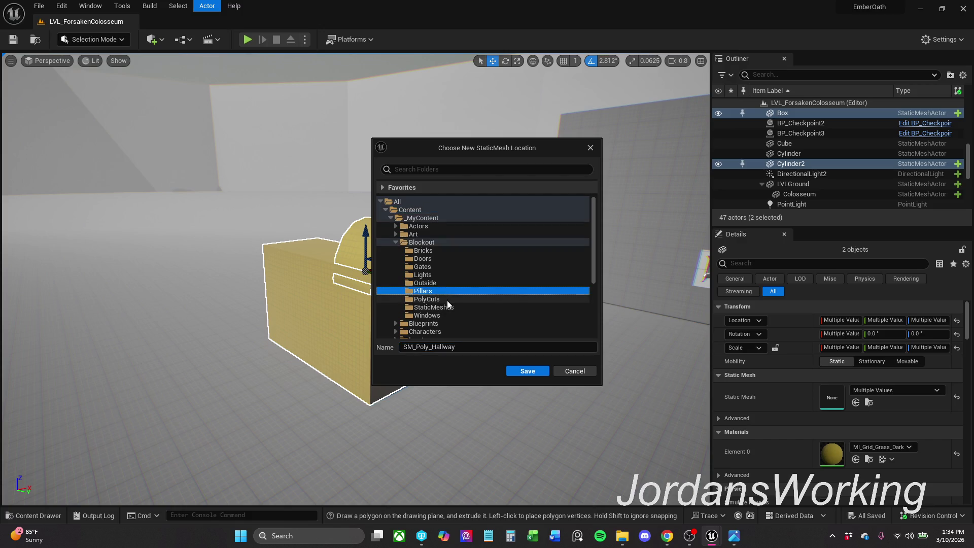
click(447, 300)
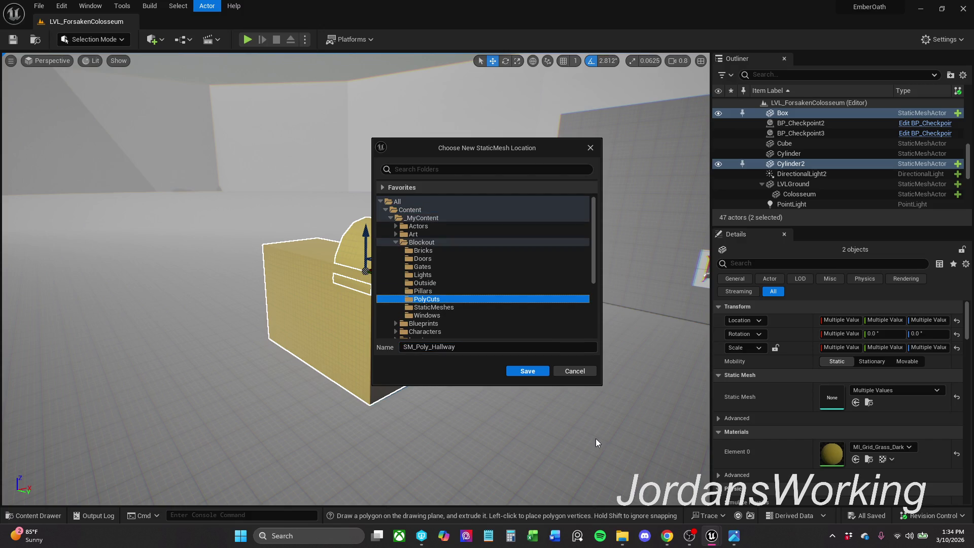
click(525, 372)
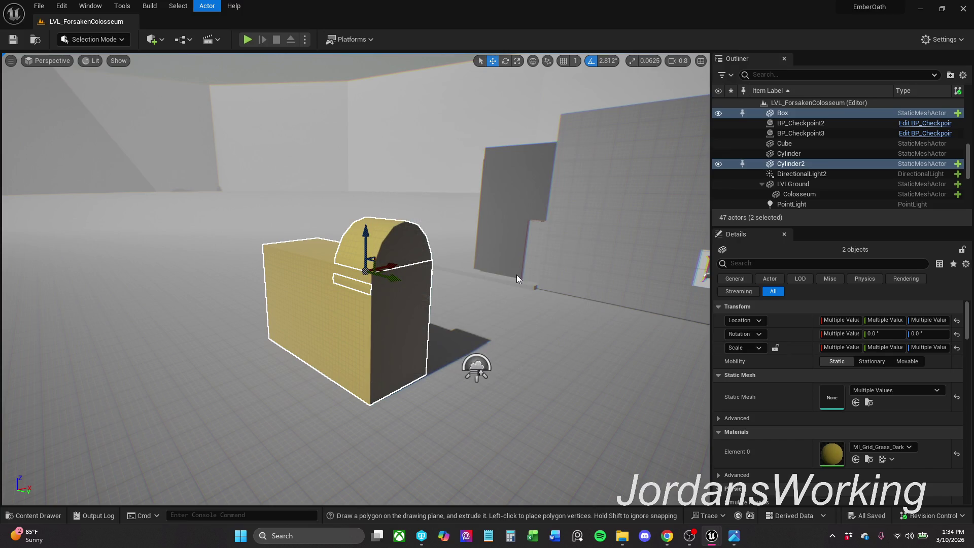
Step: Frame the merged shape and save all unsaved changes
click(429, 163)
key(f)
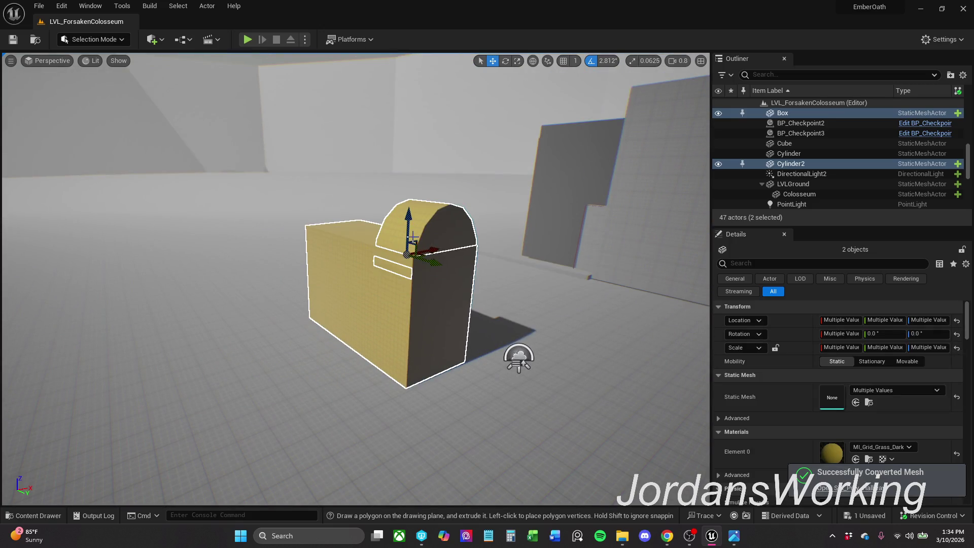
click(39, 7)
click(87, 137)
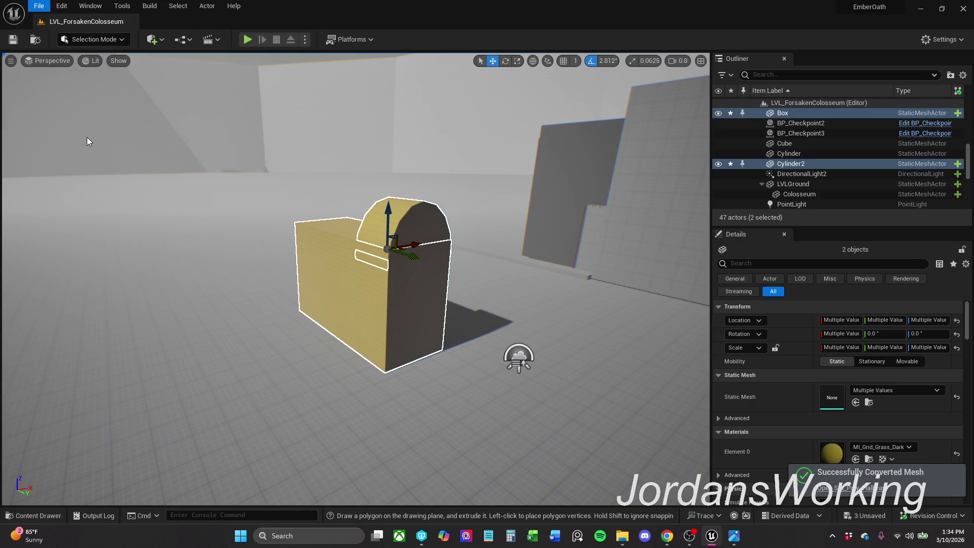
Step: Drag SM_Poly_Hallway from the PolyCuts folder into the level
scroll(388, 135, up, 3)
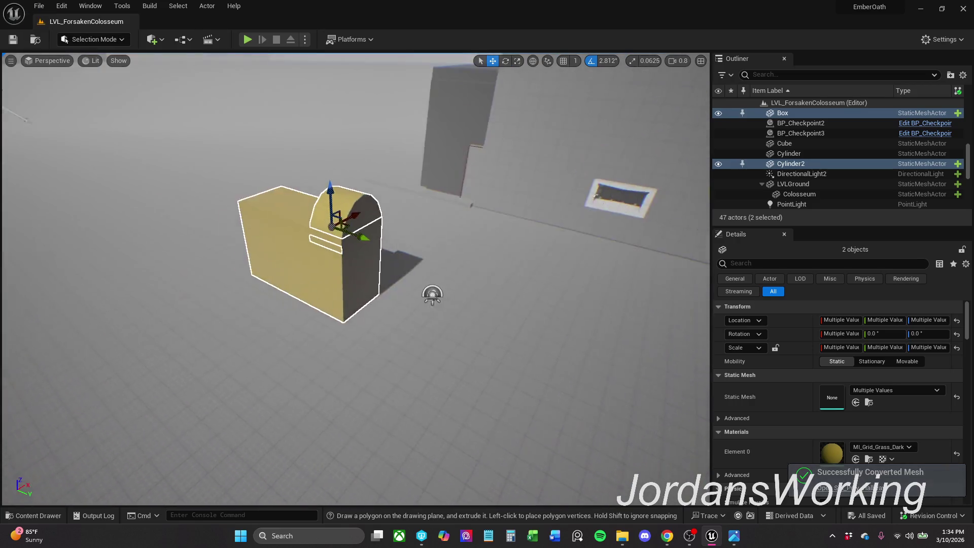
drag(308, 396, 307, 397)
click(44, 516)
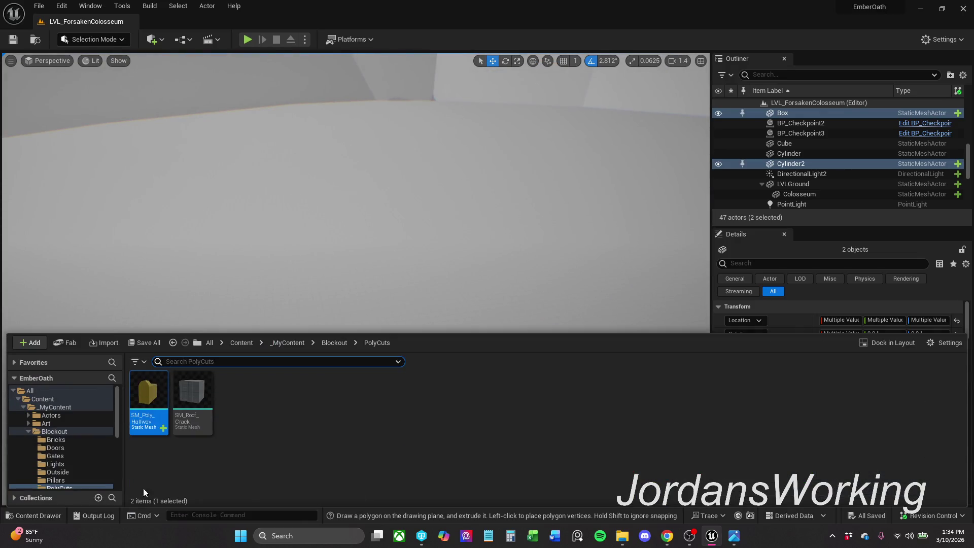
mouse_move(149, 409)
mouse_down()
mouse_move(195, 206)
mouse_move(188, 193)
mouse_up()
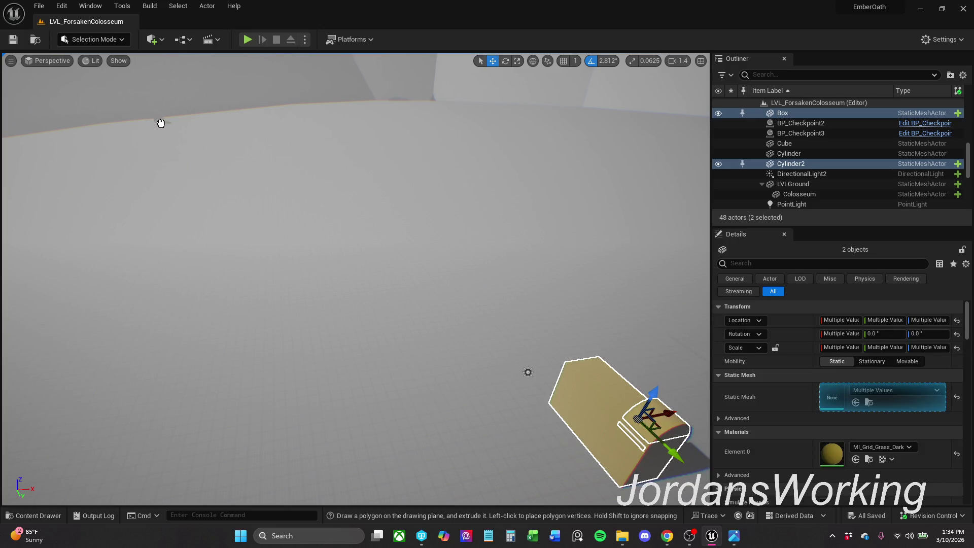
Step: Delete the original Box and Cylinder2 actors
click(350, 228)
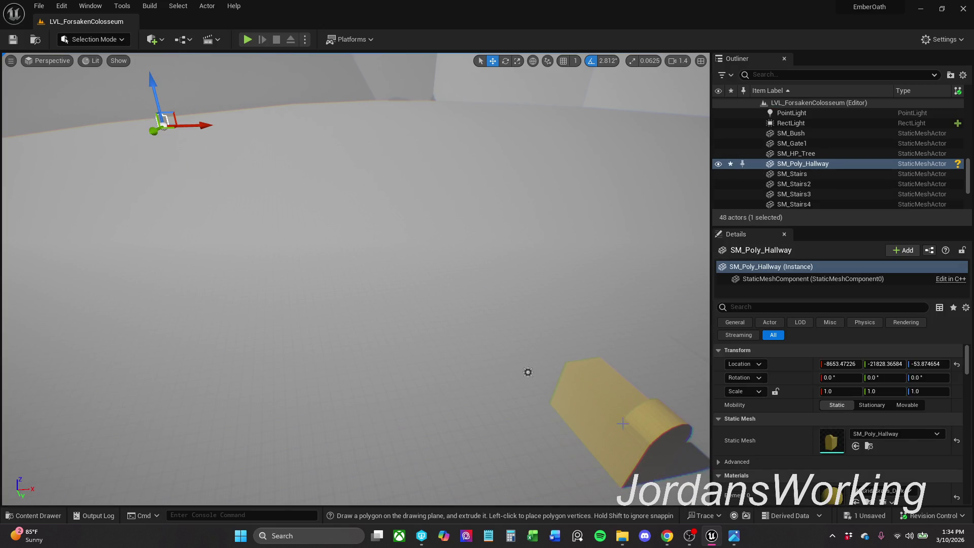
click(642, 415)
ctrl+click(668, 429)
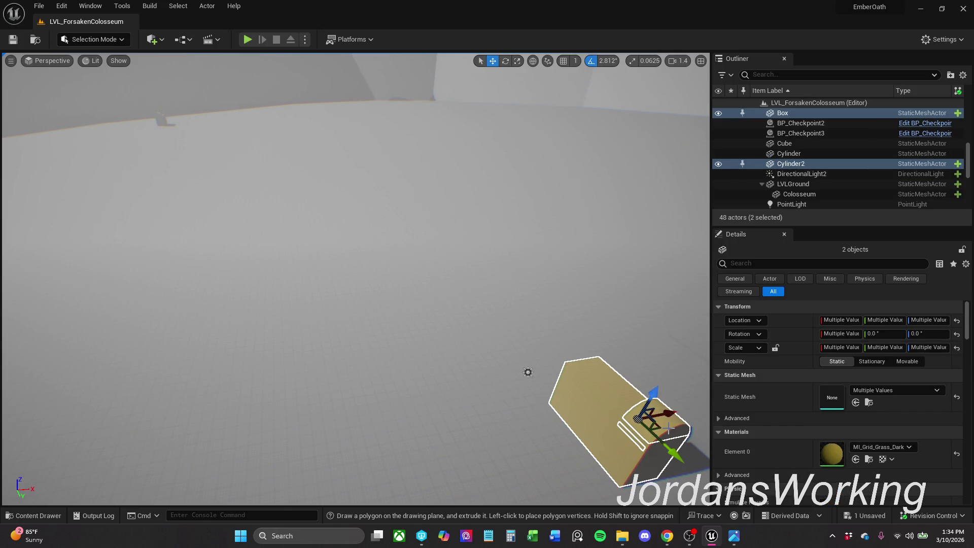
key(Delete)
Step: Move the SM_Poly_Hallway block to the left
mouse_move(537, 347)
mouse_down()
mouse_move(522, 318)
mouse_move(538, 347)
mouse_move(537, 382)
mouse_up()
scroll(355, 279, up, 3)
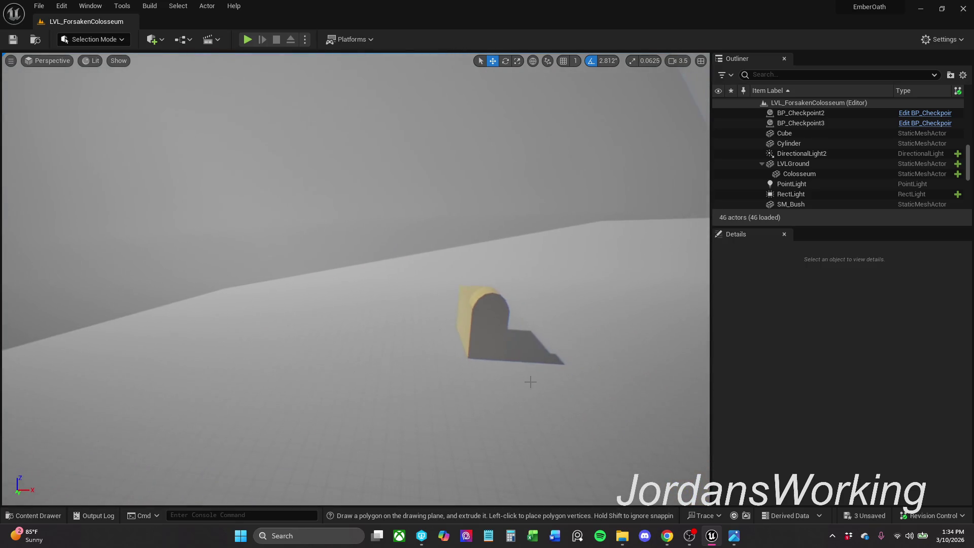
click(484, 324)
mouse_move(487, 350)
mouse_down()
mouse_move(193, 249)
mouse_move(316, 322)
mouse_move(350, 310)
mouse_move(545, 350)
mouse_move(451, 153)
mouse_up()
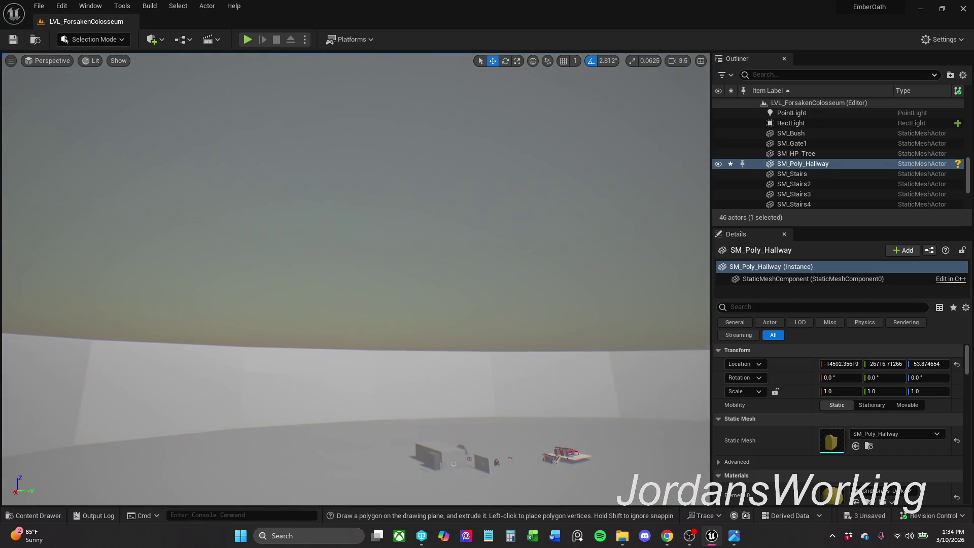
Step: Rotate DirectionalLight2 to about 57.8°, -28.9°, -105° to recast the shadows
scroll(826, 179, down, 3)
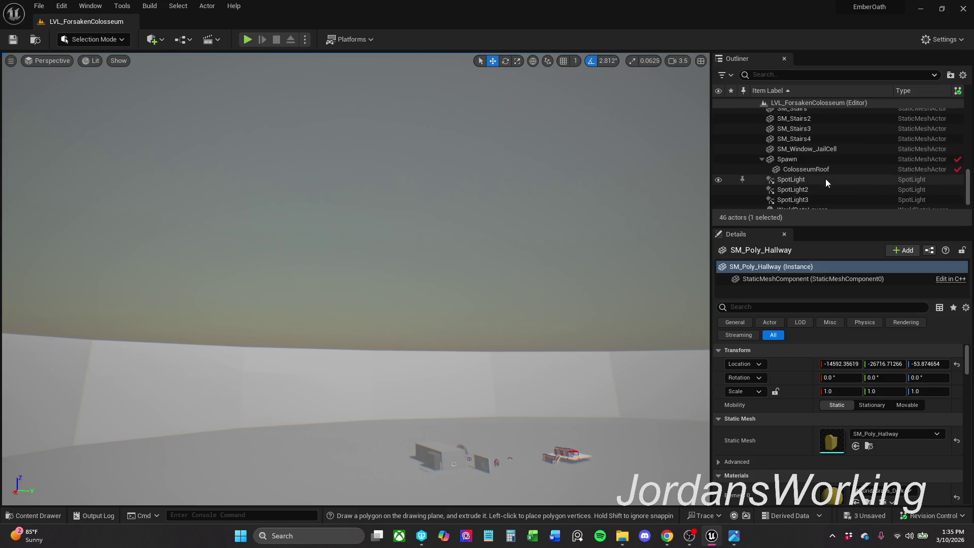
scroll(828, 187, up, 2)
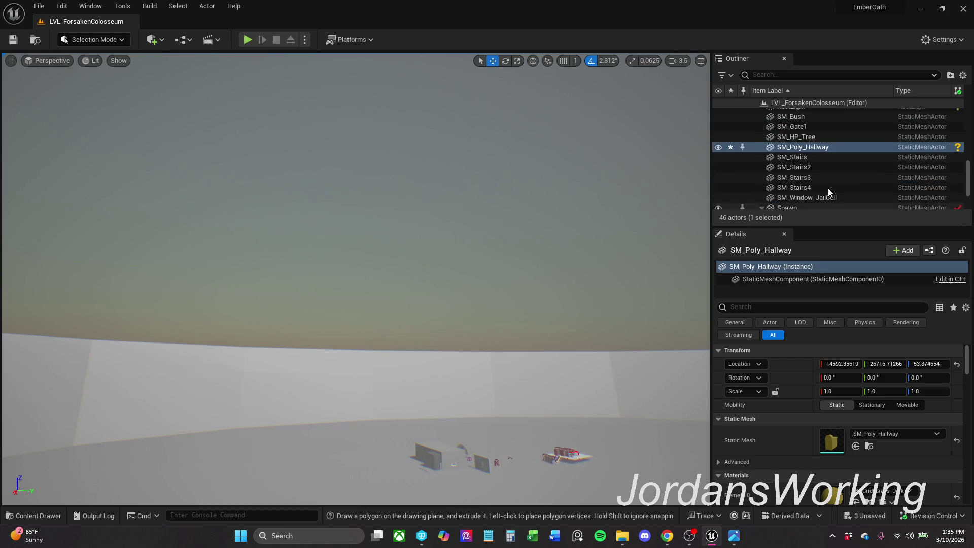
scroll(828, 188, up, 5)
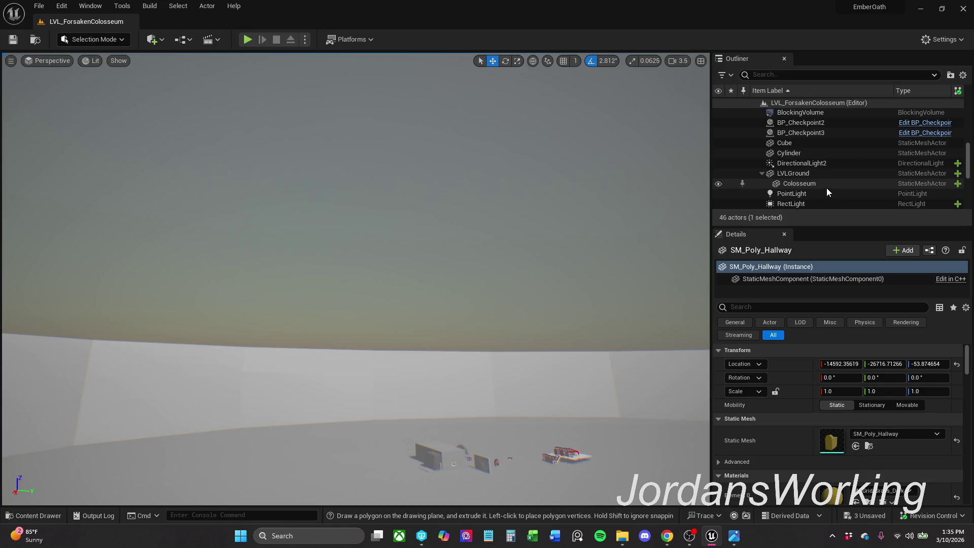
scroll(812, 200, down, 5)
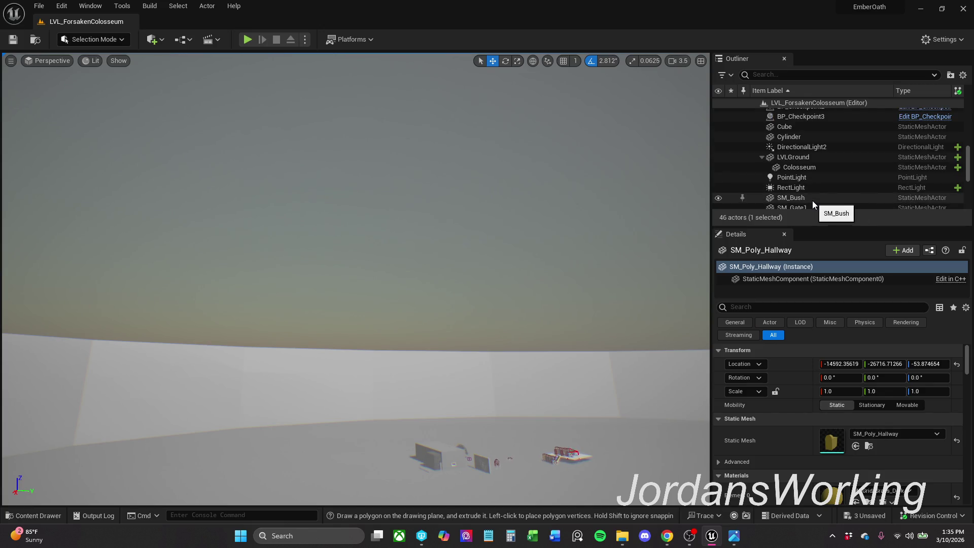
scroll(812, 199, down, 3)
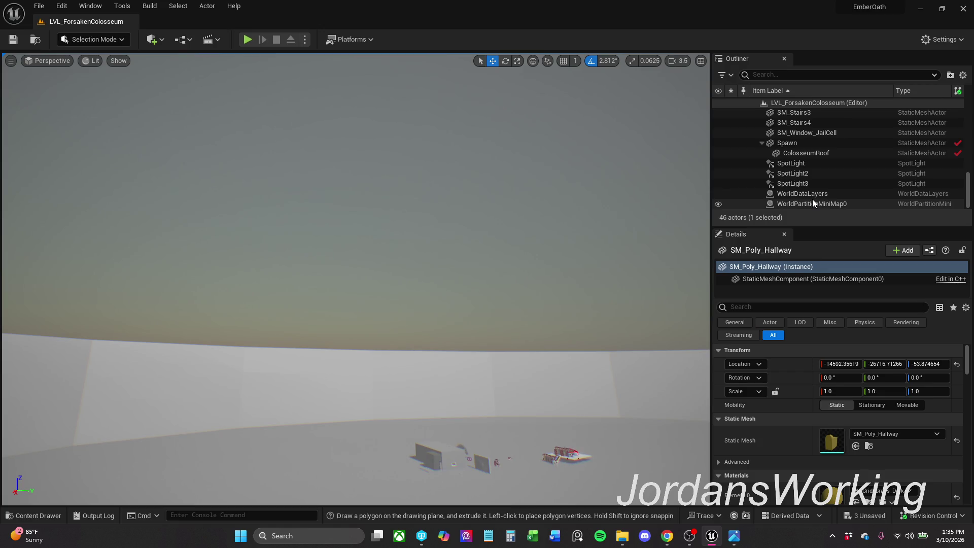
scroll(805, 172, up, 7)
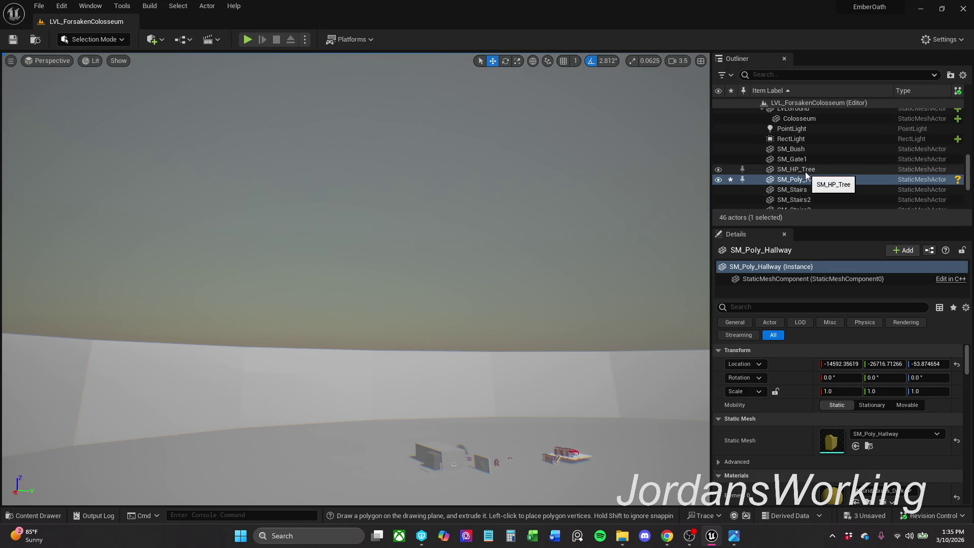
scroll(805, 173, up, 2)
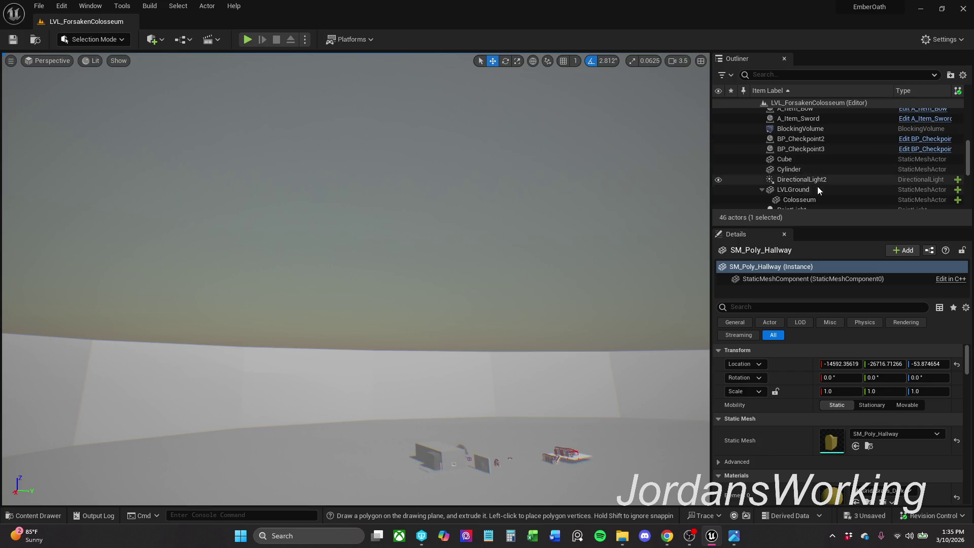
click(820, 181)
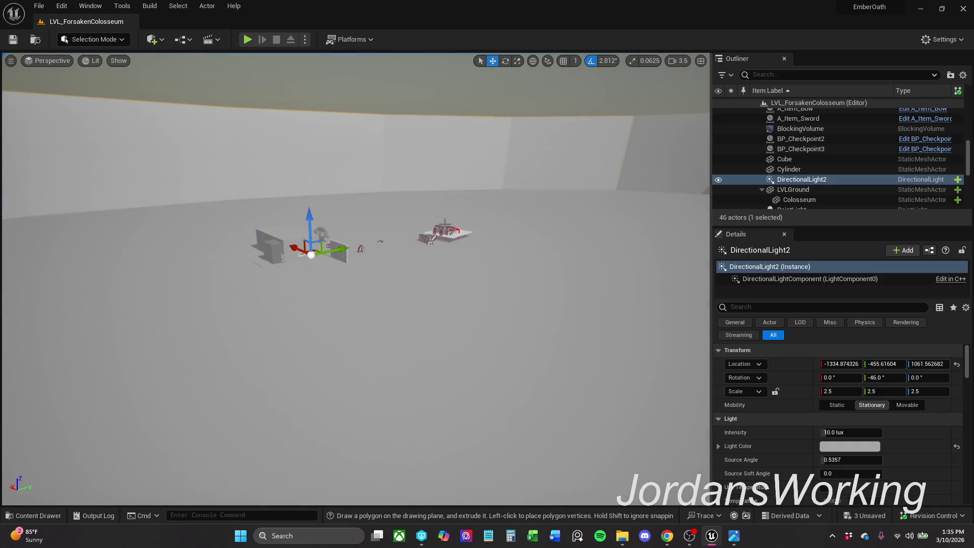
key(e)
mouse_move(292, 203)
mouse_down()
mouse_move(299, 185)
mouse_move(330, 190)
mouse_move(386, 264)
mouse_move(406, 274)
mouse_up()
mouse_move(330, 276)
mouse_down()
mouse_move(348, 289)
mouse_move(346, 254)
mouse_move(652, 236)
mouse_up()
click(454, 238)
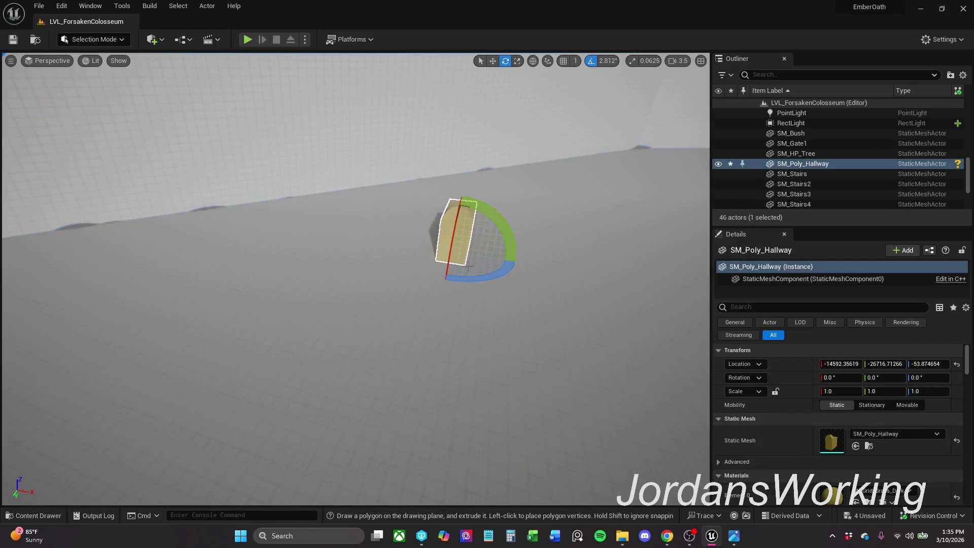
Step: Move SM_Poly_Hallway against the wall at about -17187.9, -28516.7, -53.9, rotated -45°
scroll(448, 273, down, 1)
key(r)
key(w)
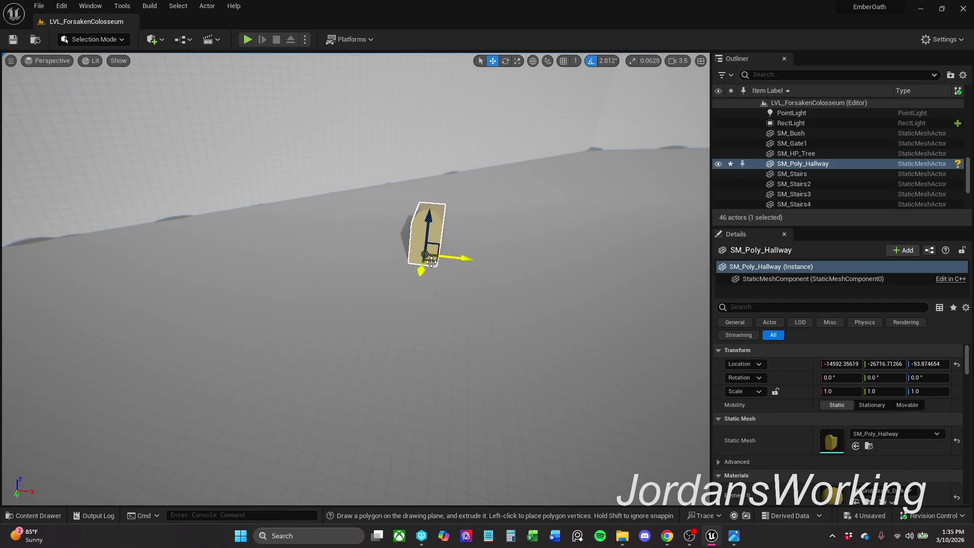
mouse_move(434, 261)
mouse_down()
mouse_move(421, 239)
mouse_move(353, 213)
mouse_move(303, 212)
mouse_move(361, 208)
mouse_move(352, 199)
mouse_move(295, 202)
mouse_move(310, 202)
mouse_up()
key(e)
key(w)
scroll(355, 279, down, 3)
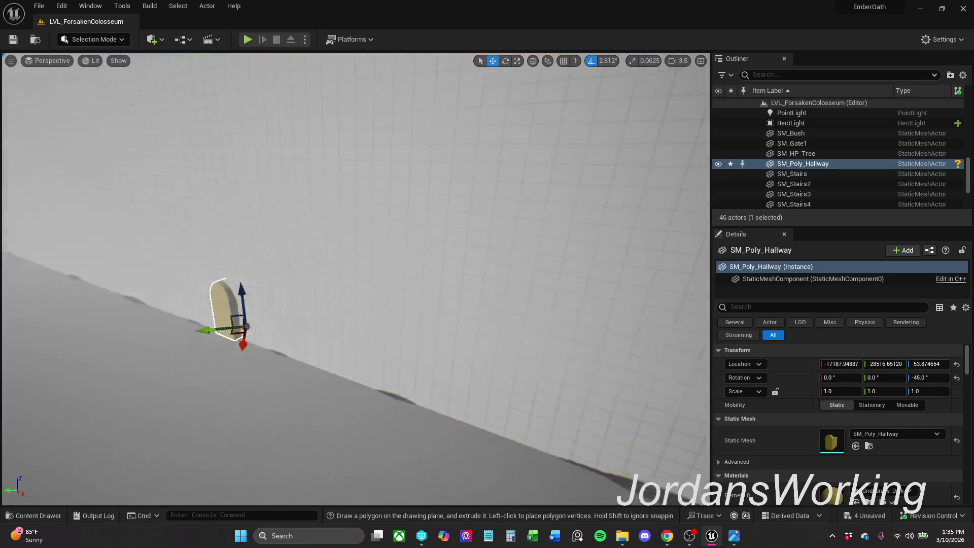
scroll(356, 279, up, 5)
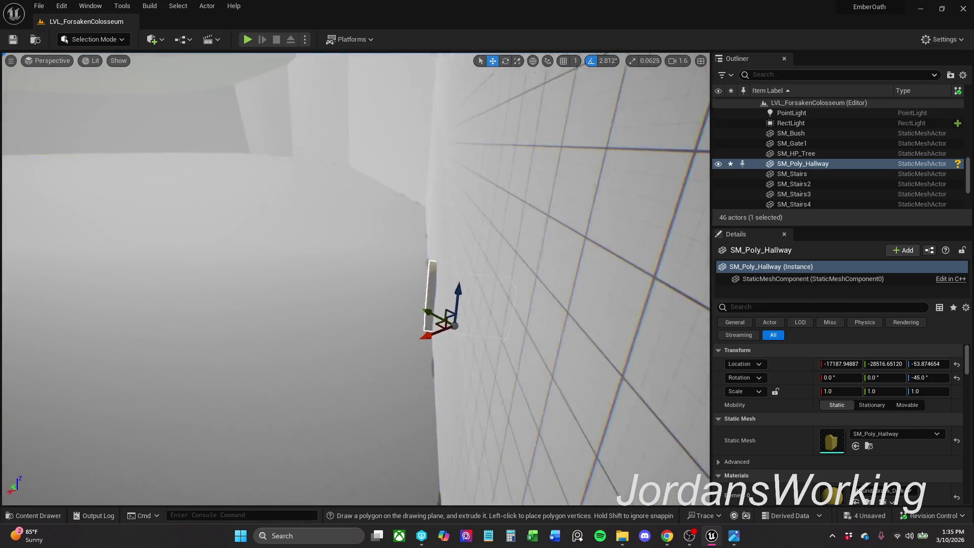
scroll(355, 229, down, 3)
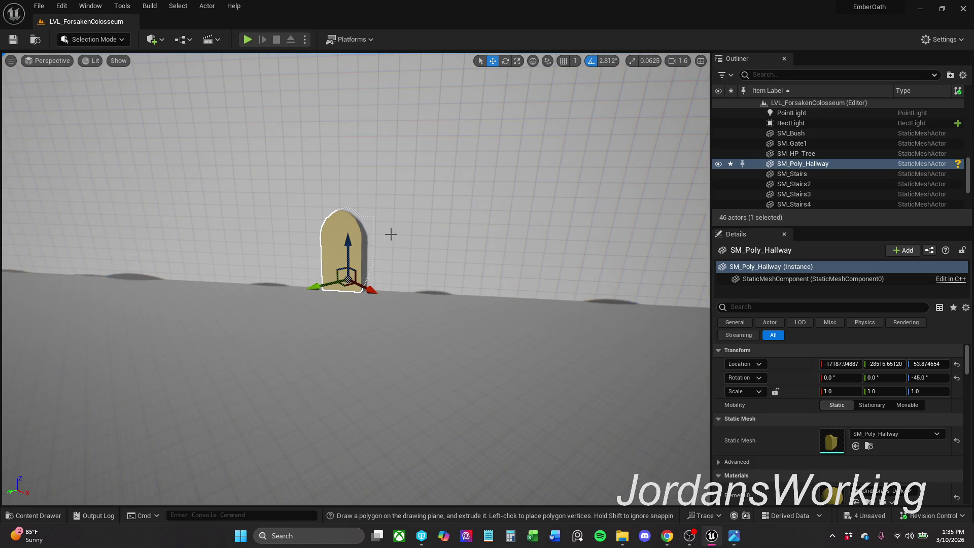
Step: Select the Colosseum and the hallway block together and switch to Modeling Mode
click(350, 236)
ctrl+click(327, 227)
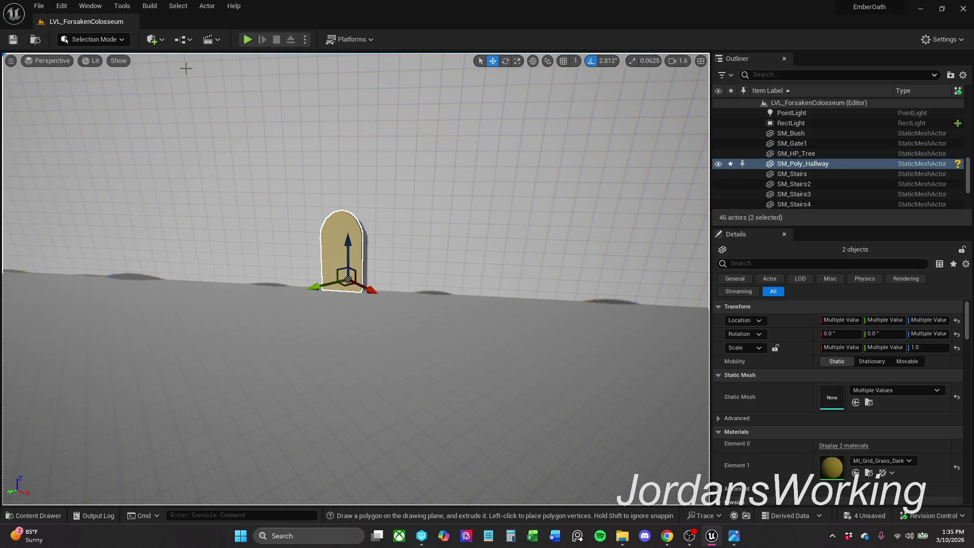
click(102, 40)
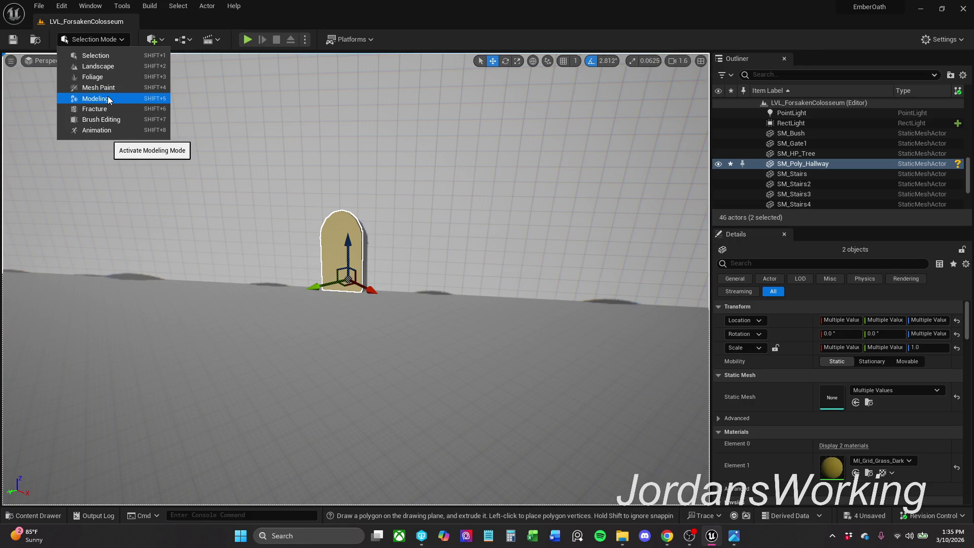
Step: Enter Modeling Mode and twice try a Boolean of doorway and Colosseum, cancelling each time
click(107, 96)
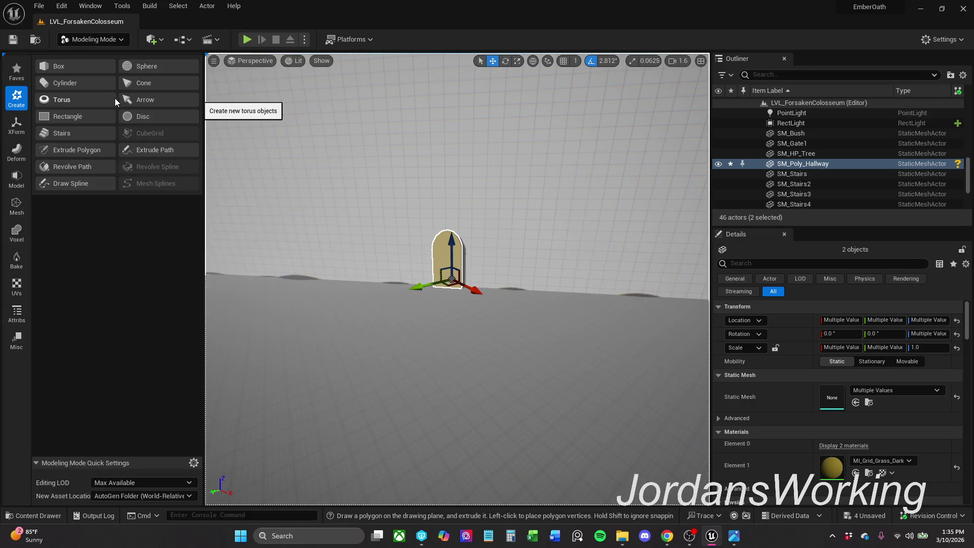
click(16, 178)
click(71, 83)
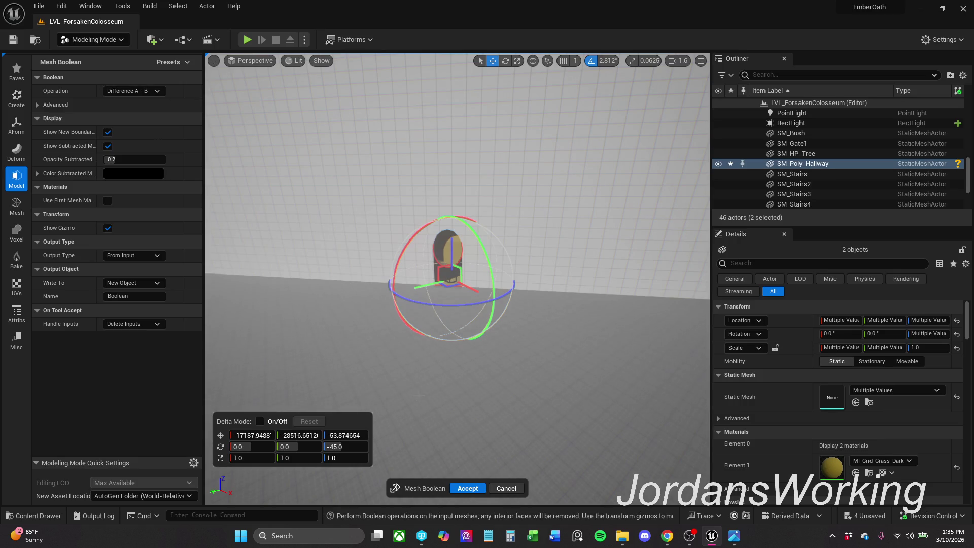
key(f)
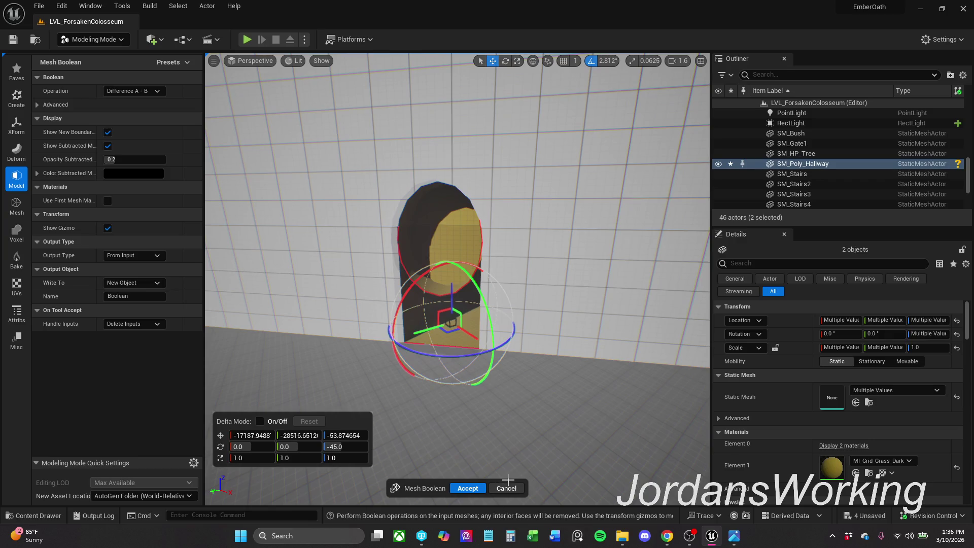
click(507, 486)
click(459, 246)
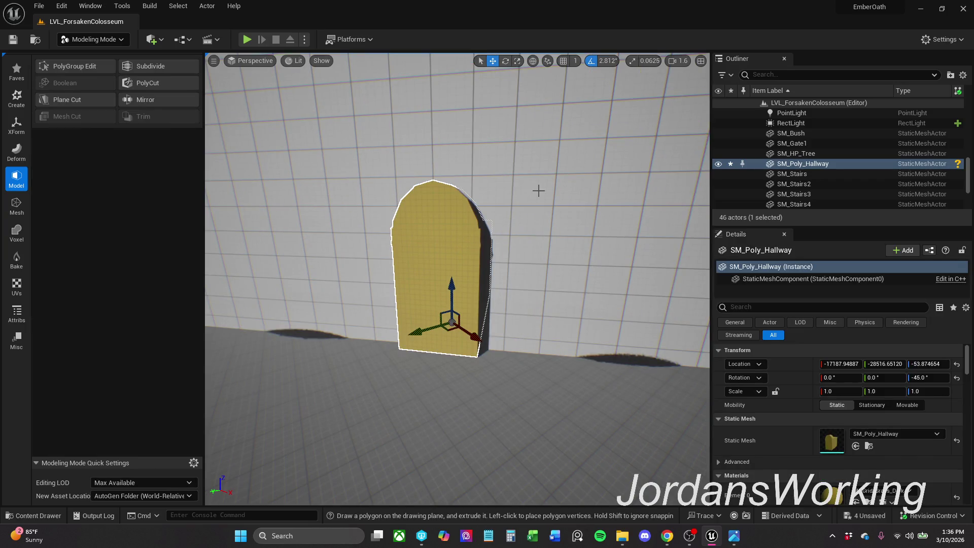
ctrl+click(537, 195)
click(64, 83)
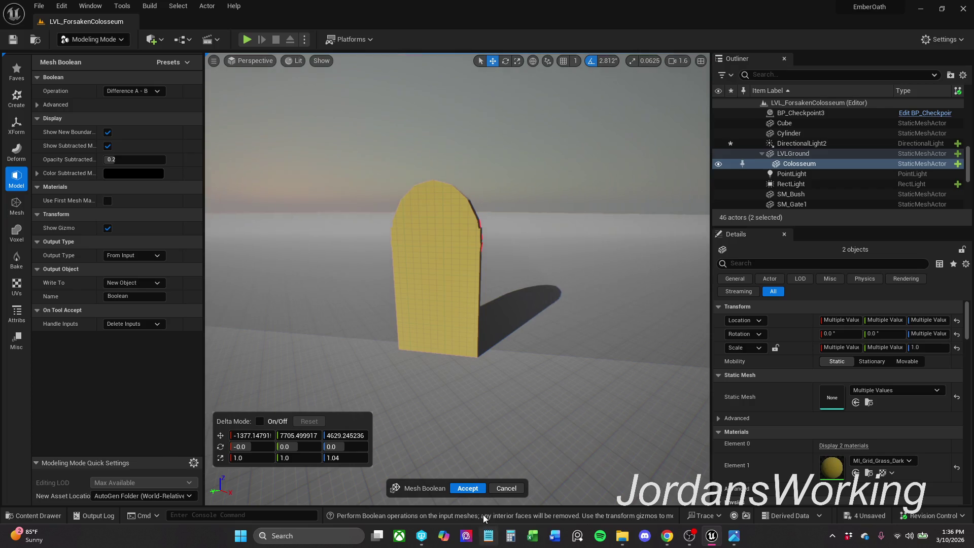
click(506, 488)
Step: Retry the Boolean with the wall selected first, cancel it, and start a 1000-unit Create Box
click(516, 226)
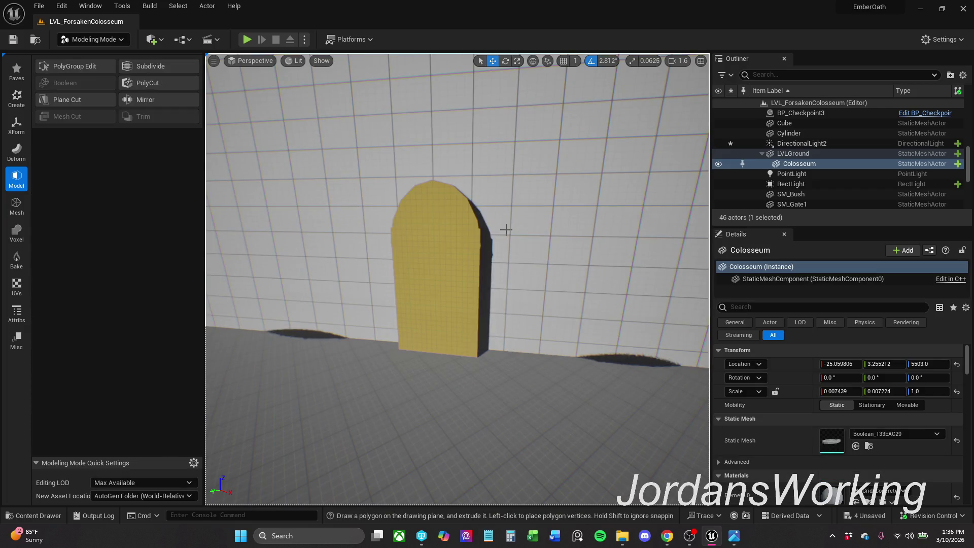
ctrl+click(468, 245)
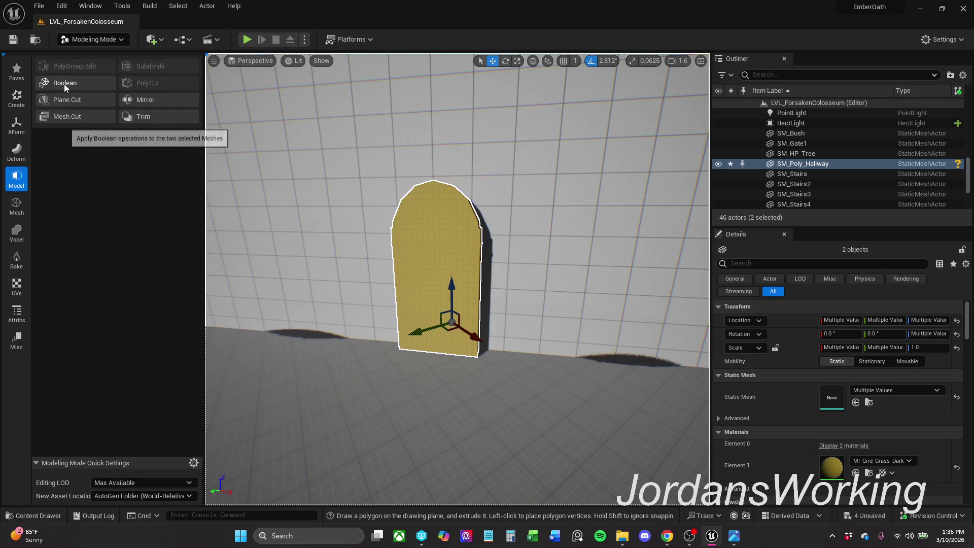
click(65, 82)
drag(502, 302, 503, 302)
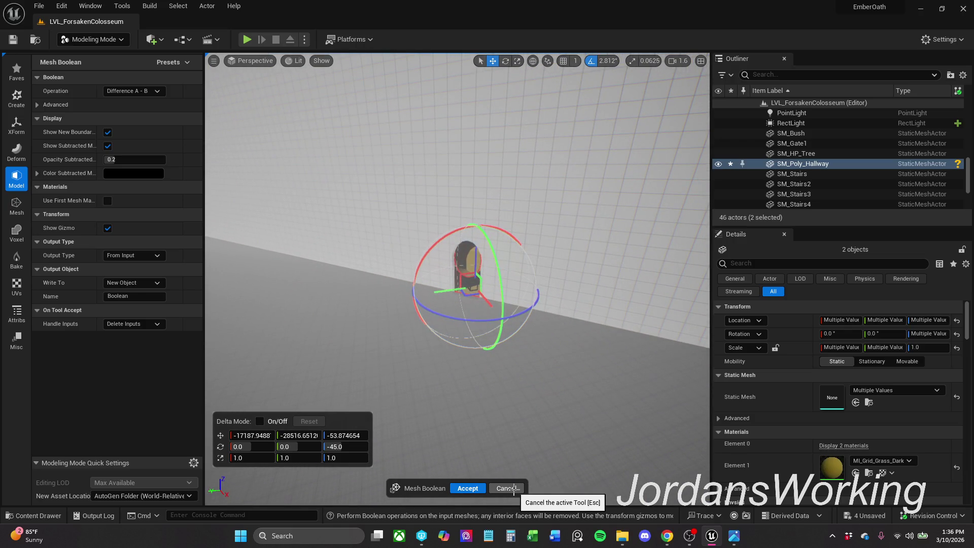
click(514, 489)
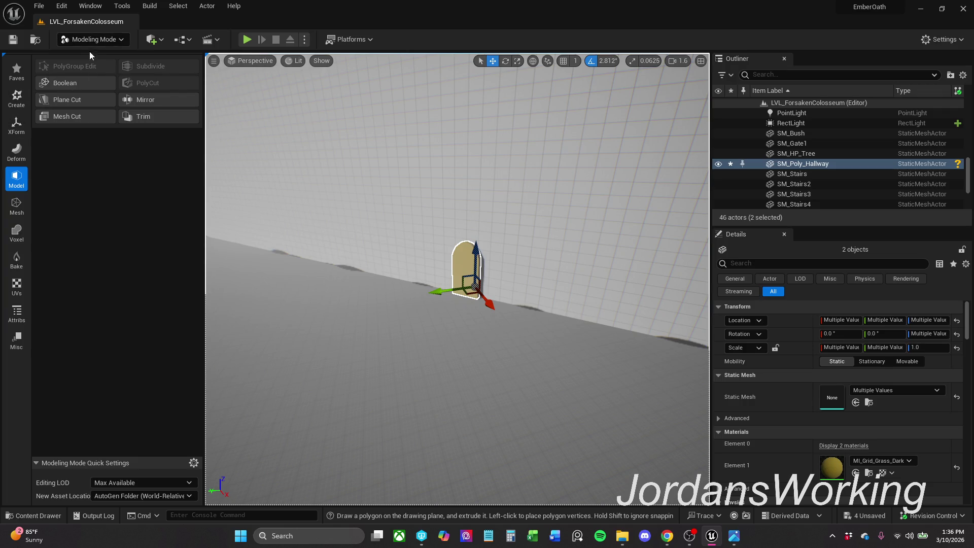
click(16, 98)
click(61, 66)
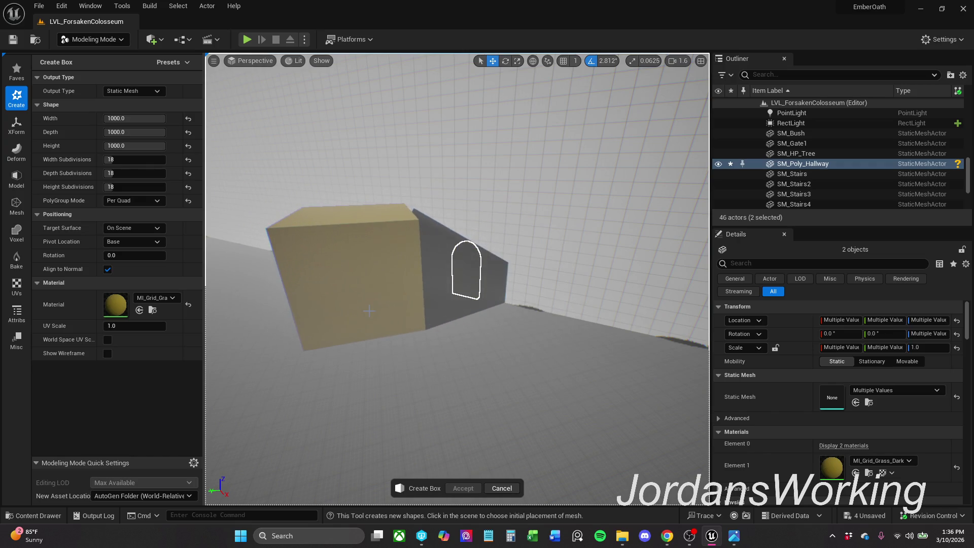
Step: Place a 1000-unit box in front of the wall, rotated about -47.8°, and accept it
click(372, 311)
drag(302, 338, 336, 362)
drag(457, 274, 489, 269)
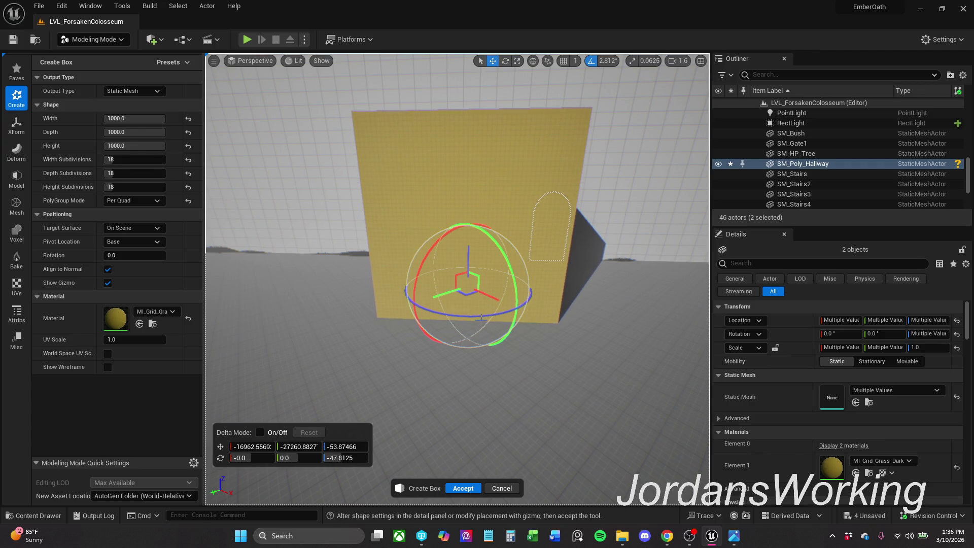
drag(477, 318, 429, 278)
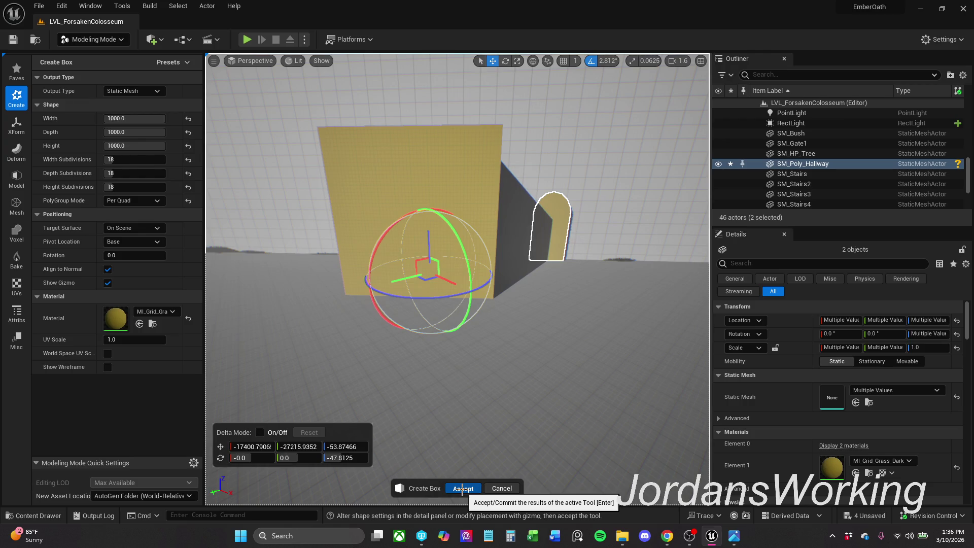
click(462, 488)
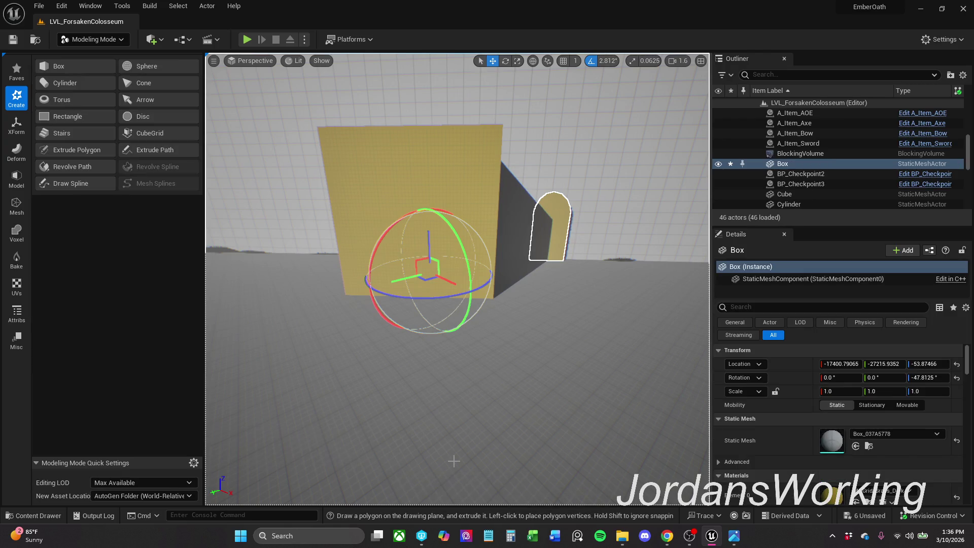
click(681, 256)
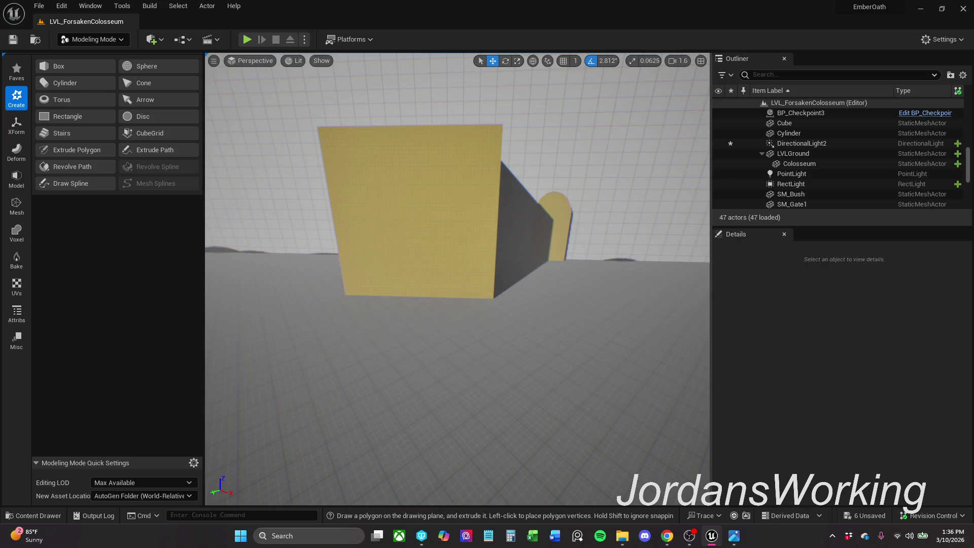
Step: Scale the new box into a thin upright slab of about 0.28 × 2.42 × 0.70
click(460, 240)
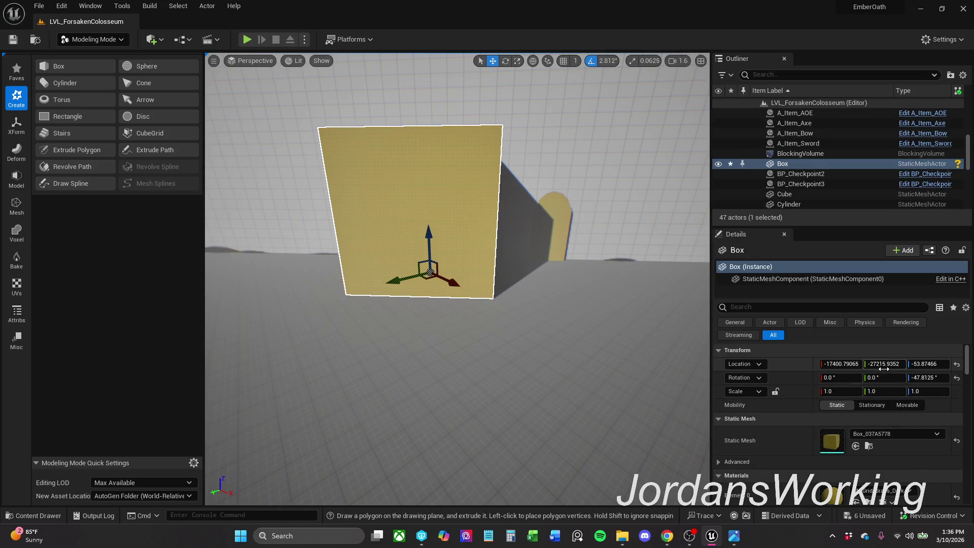
mouse_move(887, 390)
mouse_down()
mouse_move(860, 390)
mouse_move(876, 390)
mouse_up()
key(e)
key(r)
mouse_move(430, 242)
mouse_down()
mouse_move(429, 274)
mouse_move(429, 251)
mouse_move(430, 269)
mouse_move(429, 257)
mouse_move(473, 274)
mouse_move(456, 274)
mouse_move(508, 276)
mouse_move(350, 277)
mouse_move(503, 263)
mouse_up()
Step: Move the slab left beside the arch to about -18502.1, -28073.7, -53.9
key(w)
drag(507, 259, 479, 252)
key(f)
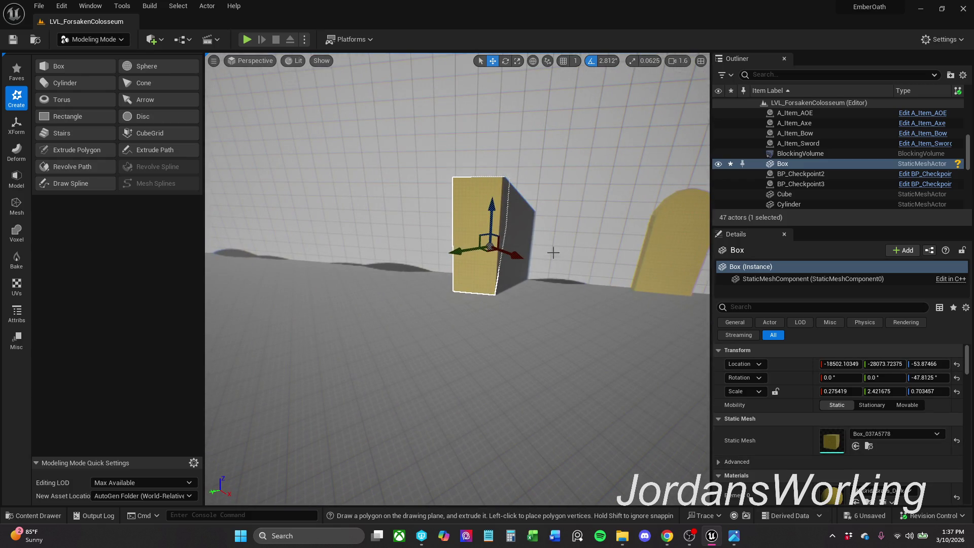
click(101, 40)
click(103, 41)
click(506, 159)
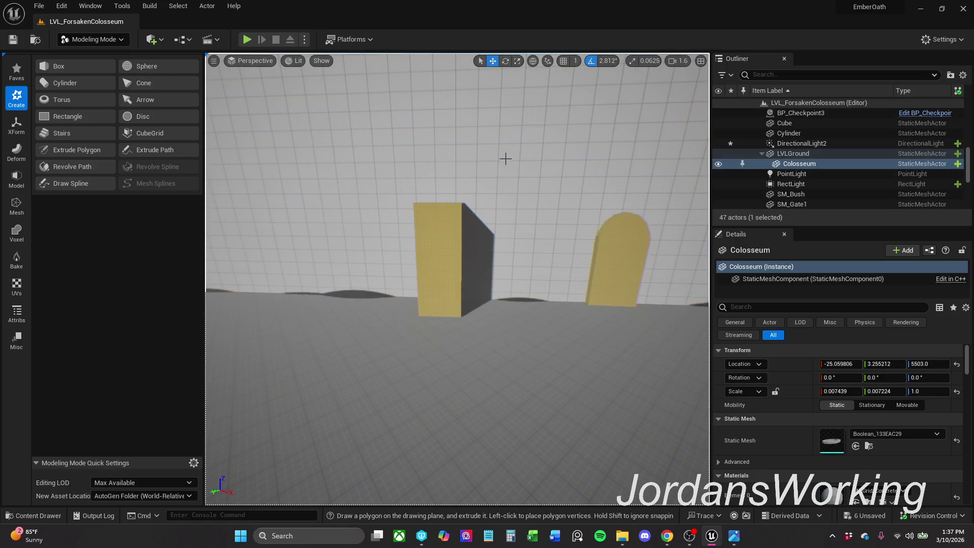
Step: Select the wall and slab together and start a Mesh Boolean previewing Difference A - B
ctrl+click(444, 236)
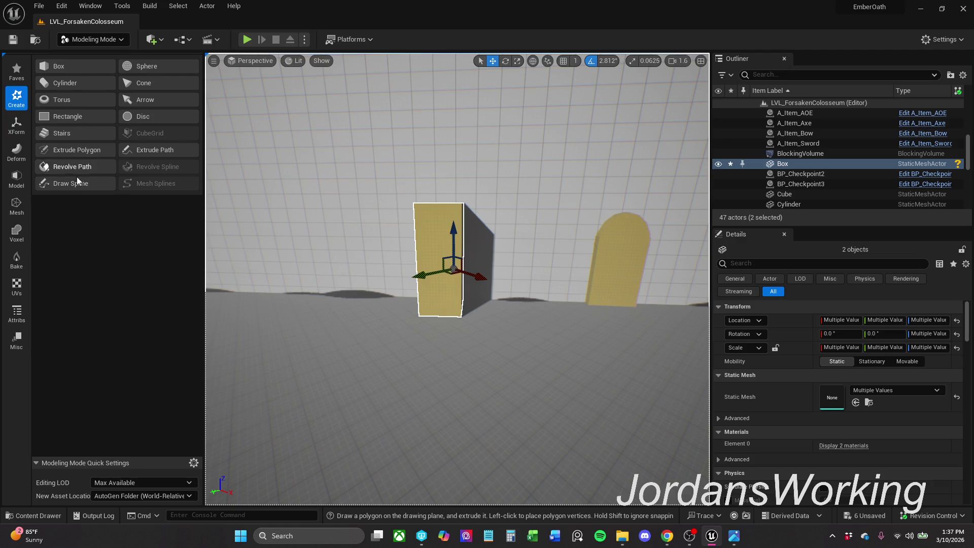
click(87, 154)
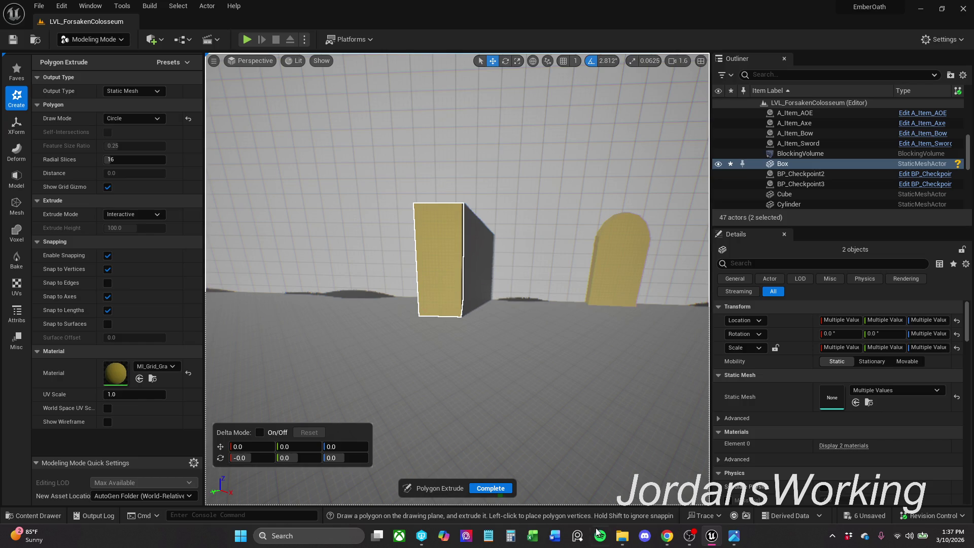
click(109, 43)
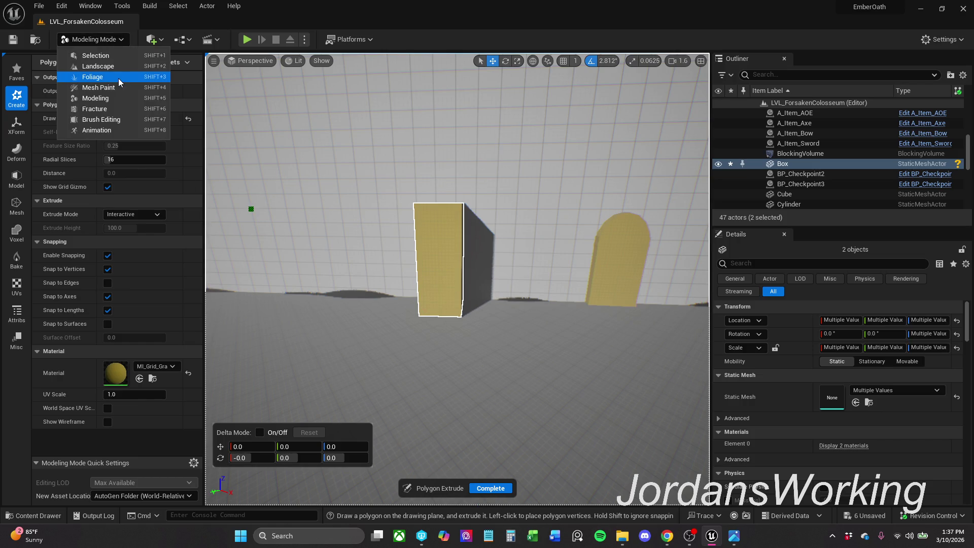
click(99, 98)
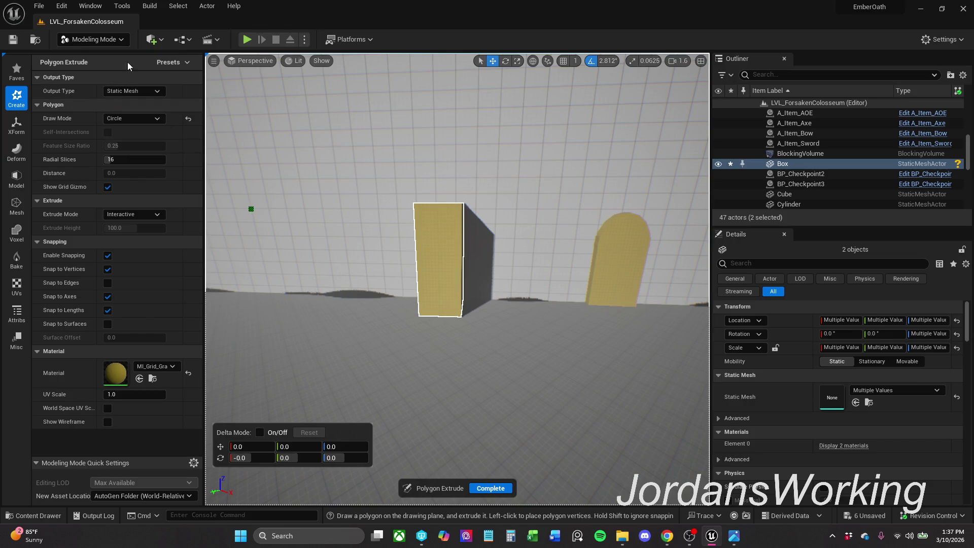
click(113, 44)
click(114, 46)
click(16, 149)
click(17, 175)
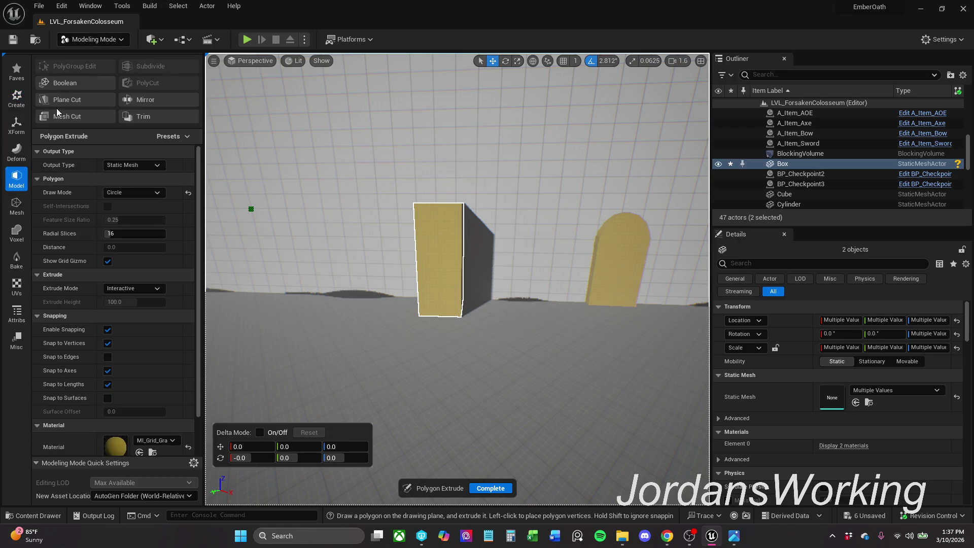
click(66, 86)
Step: Apply the slab cut to the wall, then start a Boolean of SM_Poly_Hallway against the Colosseum
mouse_move(330, 213)
mouse_down()
mouse_move(315, 167)
mouse_move(279, 186)
mouse_up()
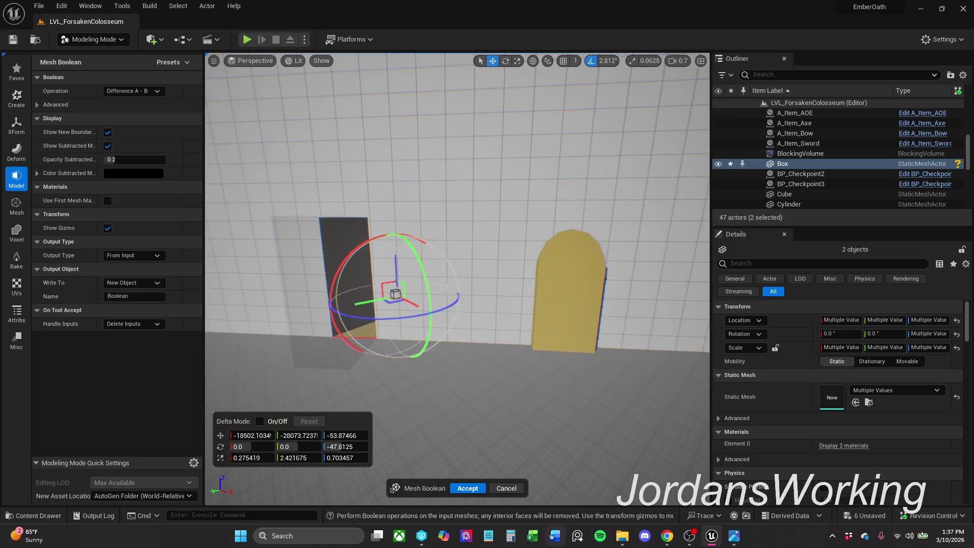
click(509, 488)
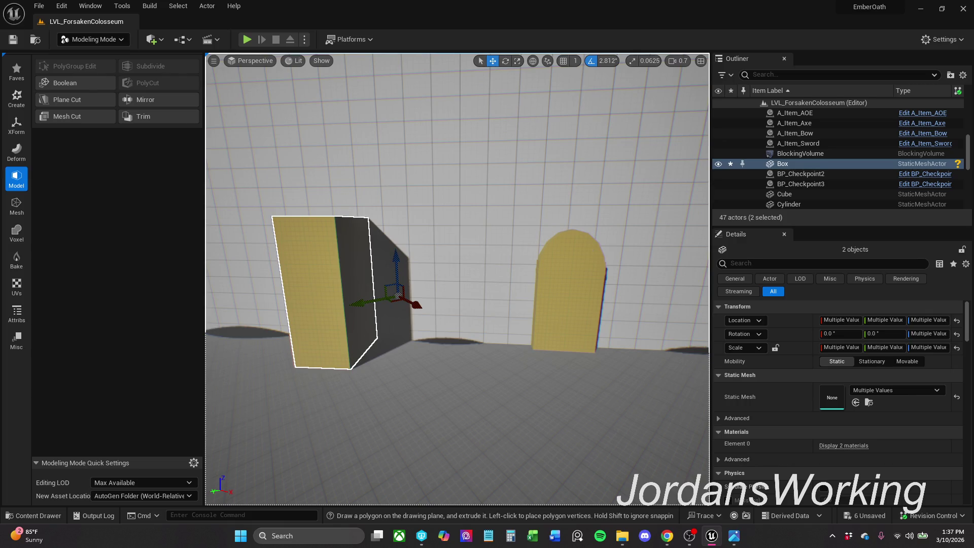
click(592, 259)
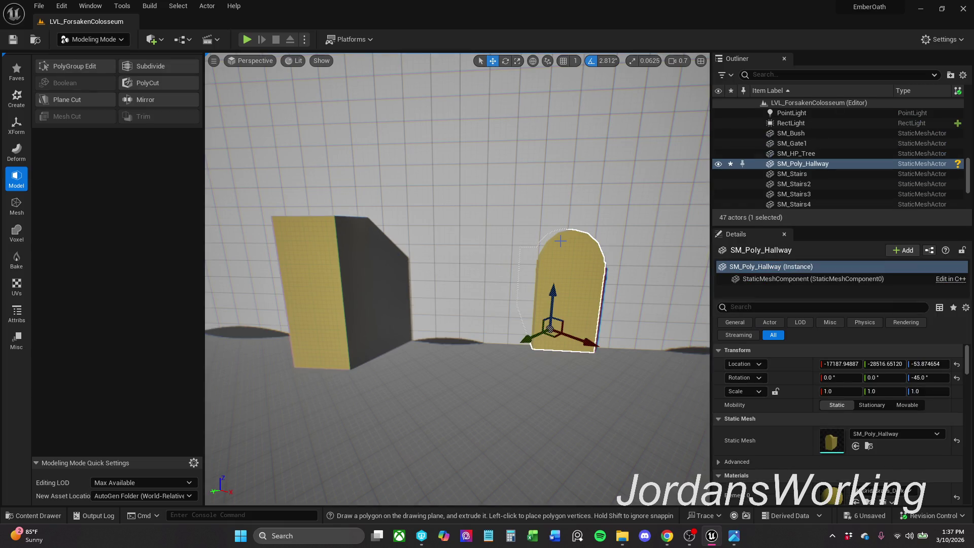
click(547, 212)
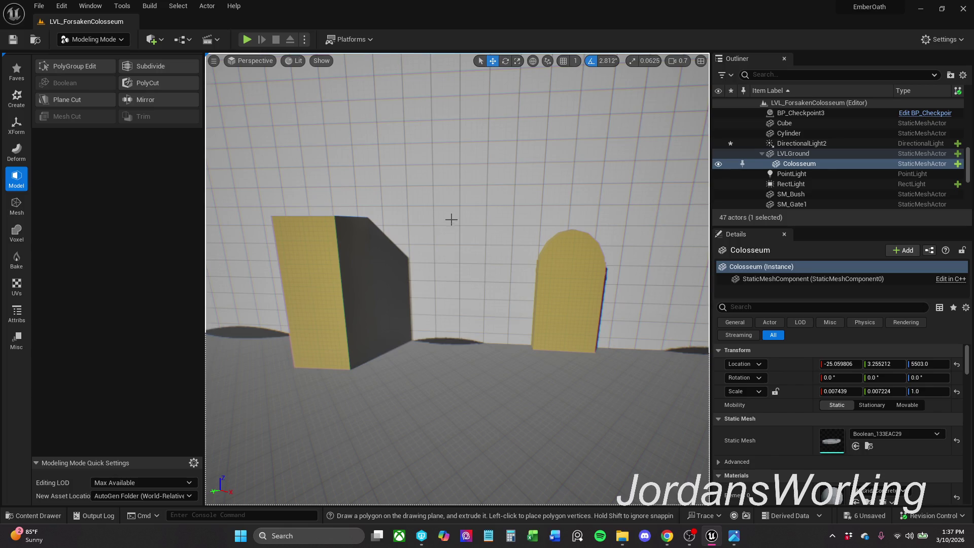
ctrl+click(581, 261)
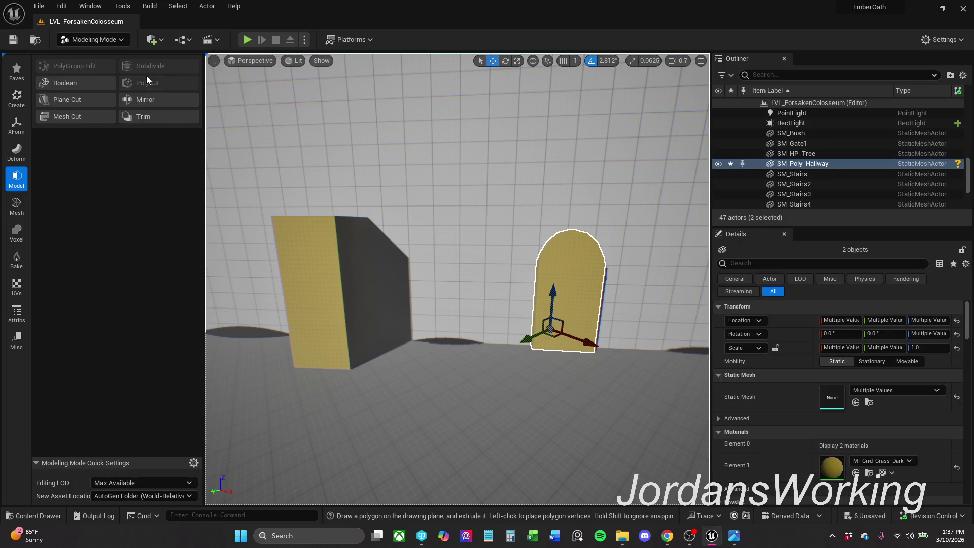
click(80, 85)
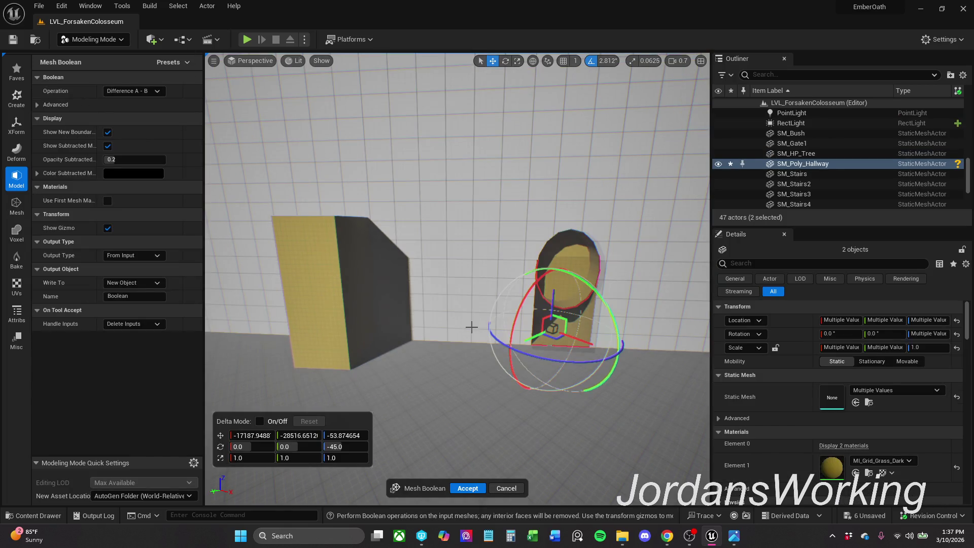
Step: Inspect the arch cut from the side and cancel the Boolean without applying it
key(f)
drag(259, 414, 532, 465)
click(507, 488)
drag(496, 345, 383, 297)
Step: Stretch the arch to Y scale about 9.03 and move it through the wall to about -18585.1, -30146.0
key(r)
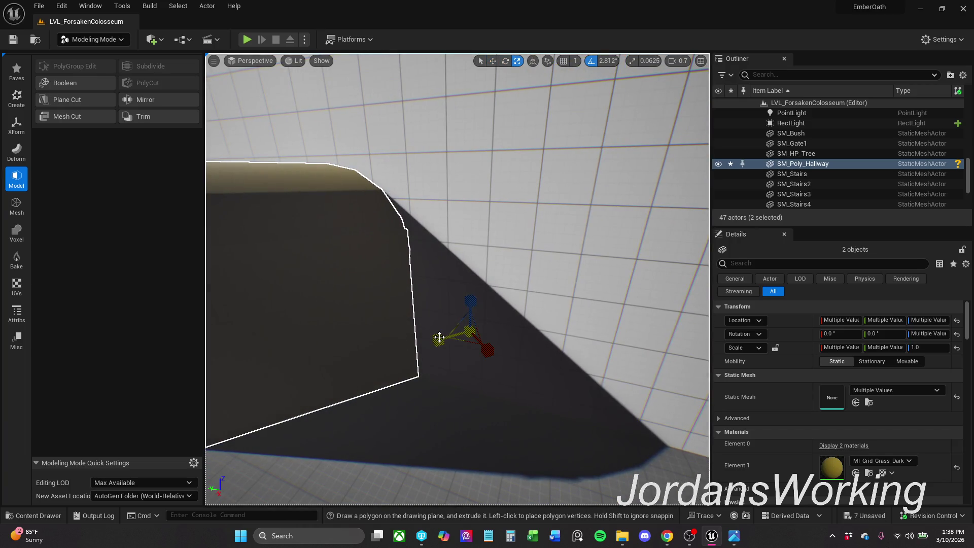
key(ctrl+z)
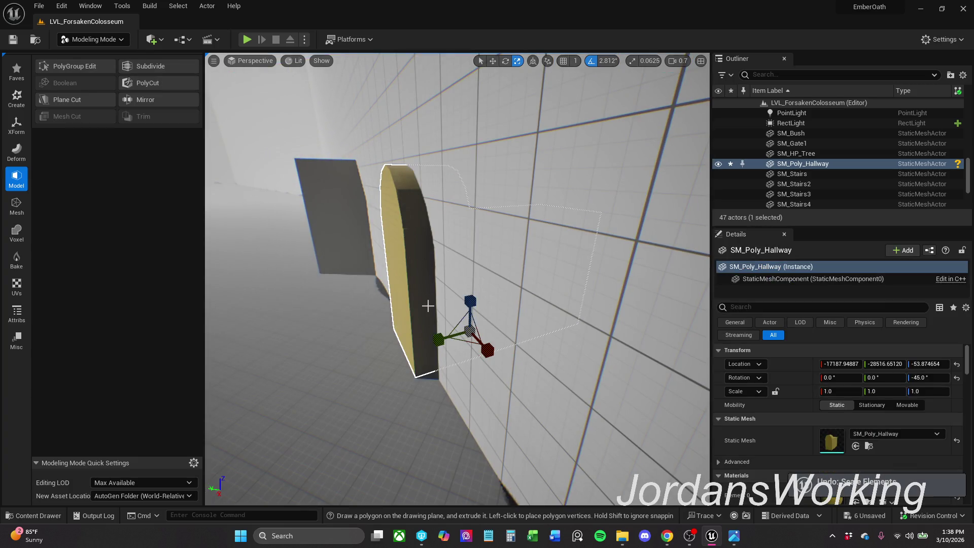
drag(450, 333, 284, 391)
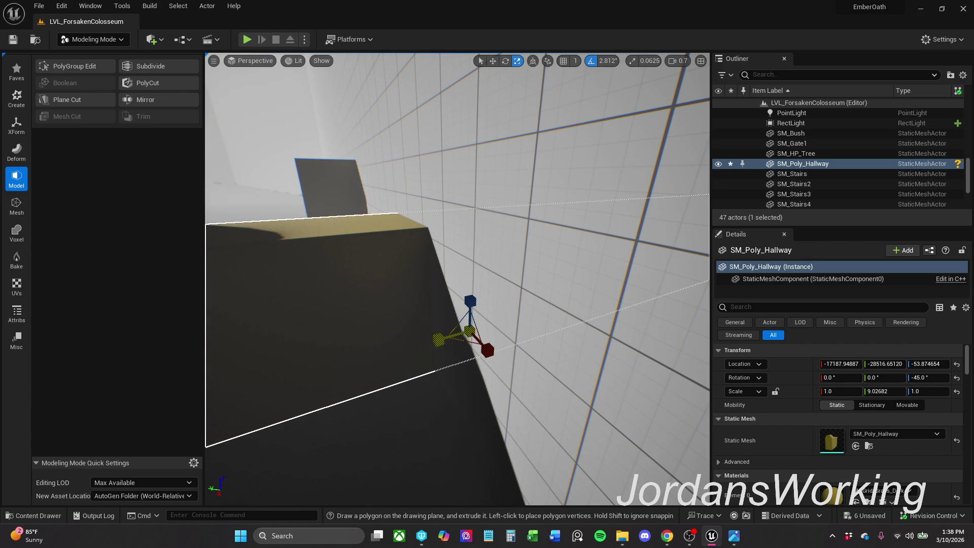
key(w)
mouse_move(455, 335)
mouse_down()
mouse_move(528, 331)
mouse_move(681, 278)
mouse_move(706, 260)
mouse_up()
key(f)
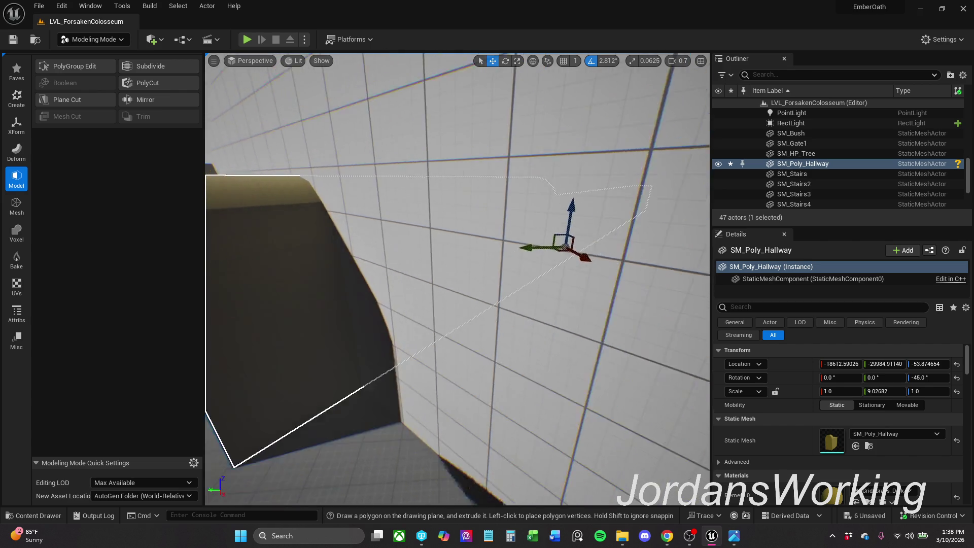
drag(551, 252, 566, 252)
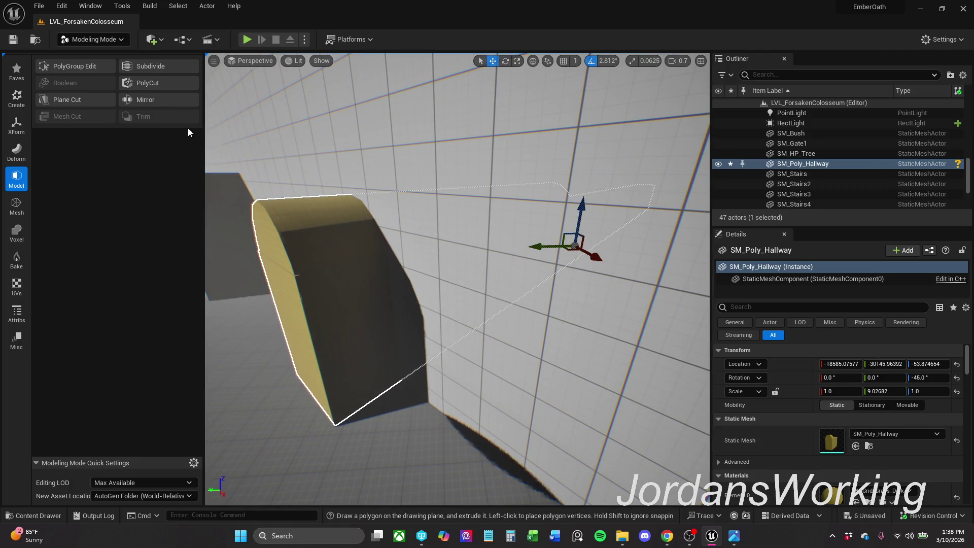
drag(249, 121, 249, 152)
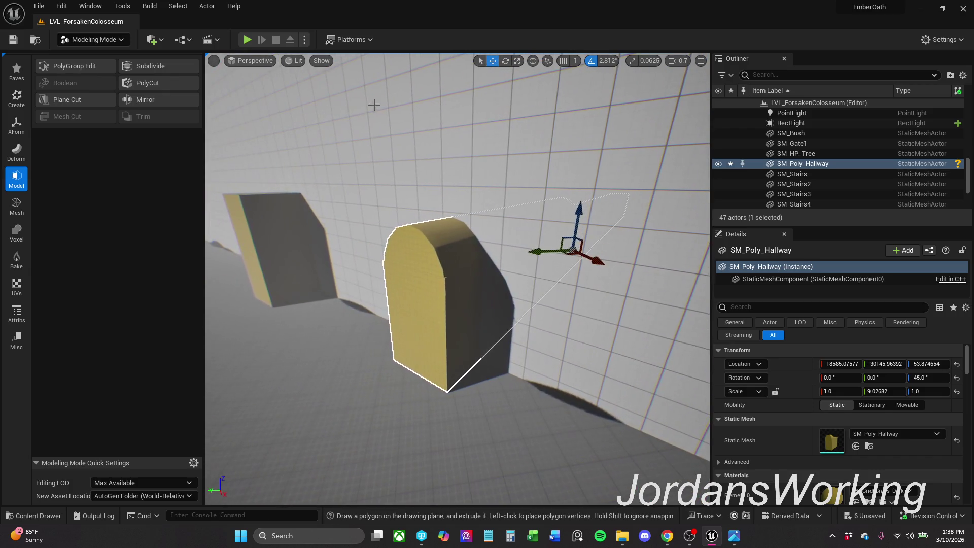
ctrl+click(447, 288)
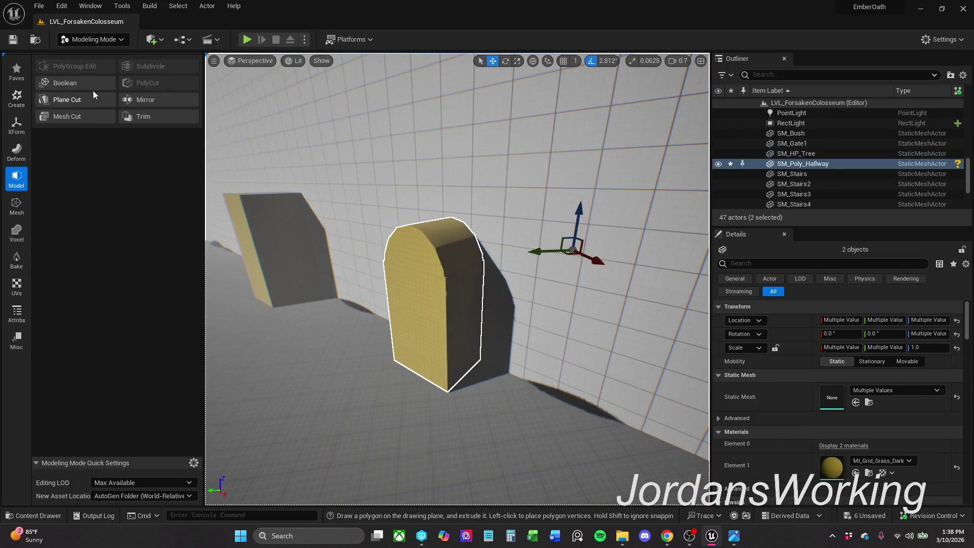
Step: Preview a Mesh Boolean cut of the arch from the Colosseum wall, panning along it
click(89, 86)
key(f)
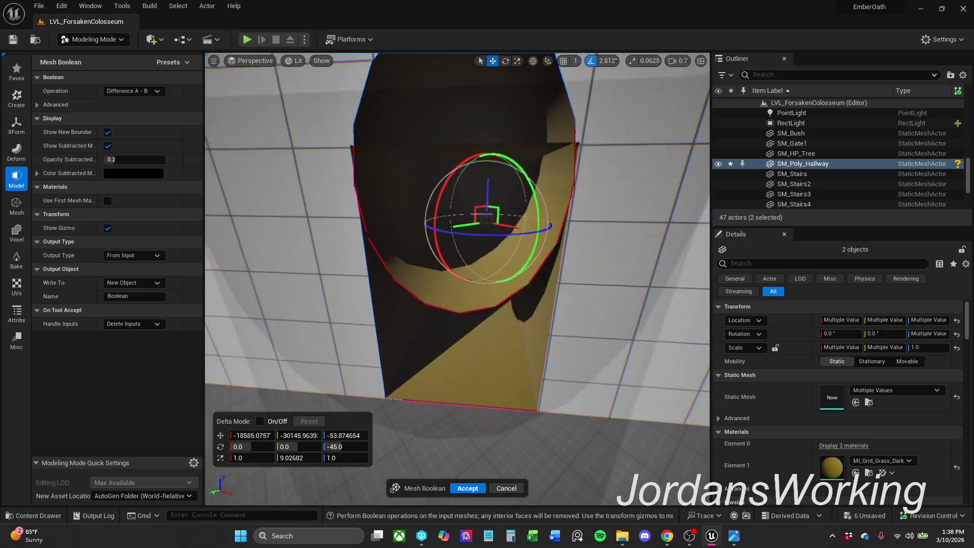
scroll(488, 257, down, 5)
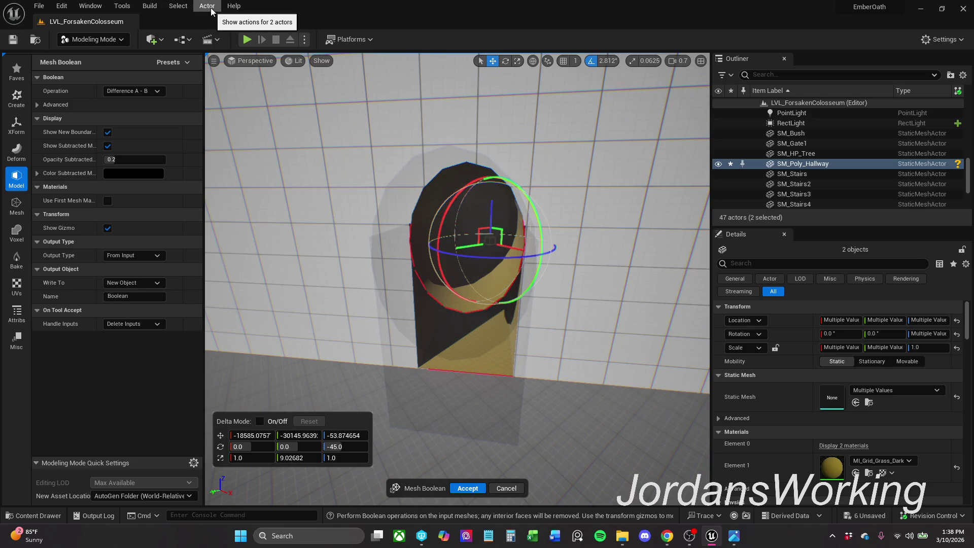
key(Left)
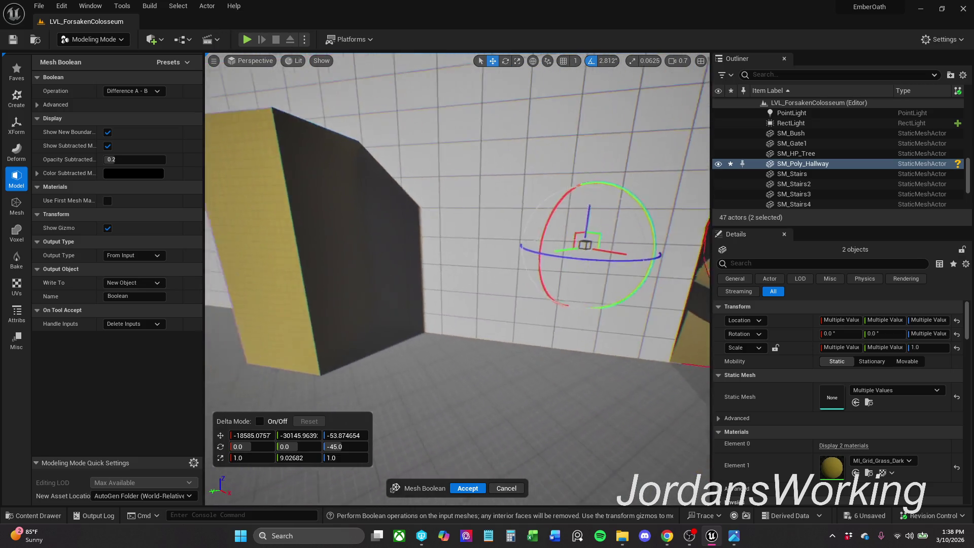
key(Right)
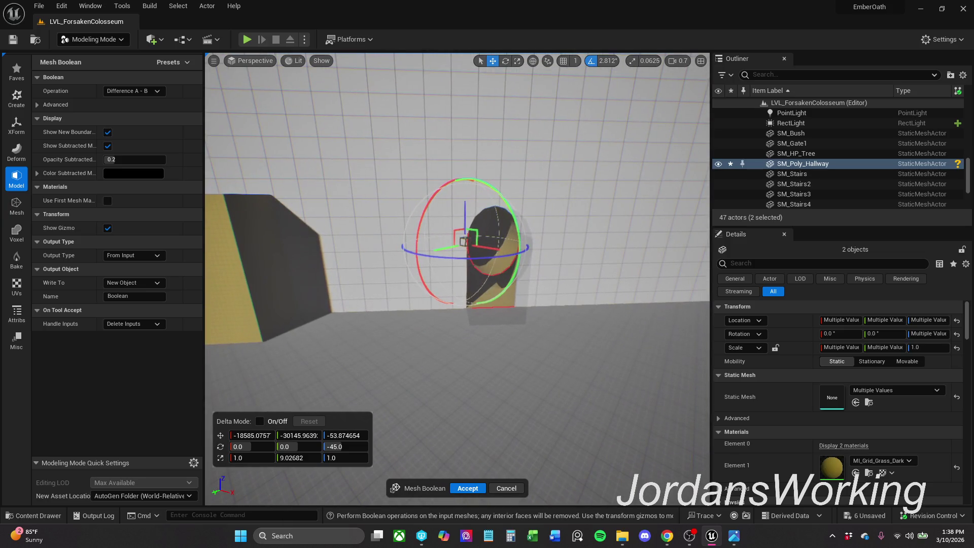
Step: Browse the Mesh, Create and Faves tool lists, then cancel the boolean without cutting
click(16, 206)
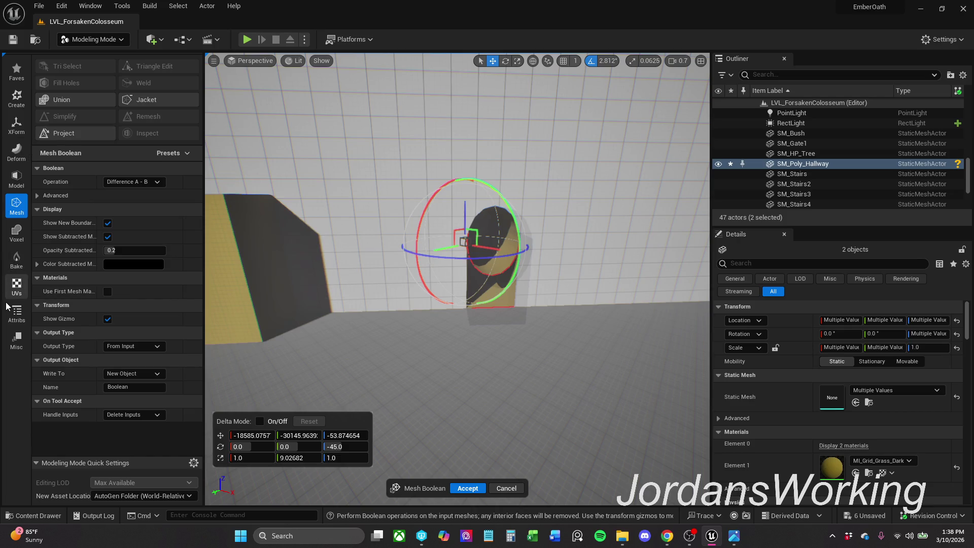
click(25, 96)
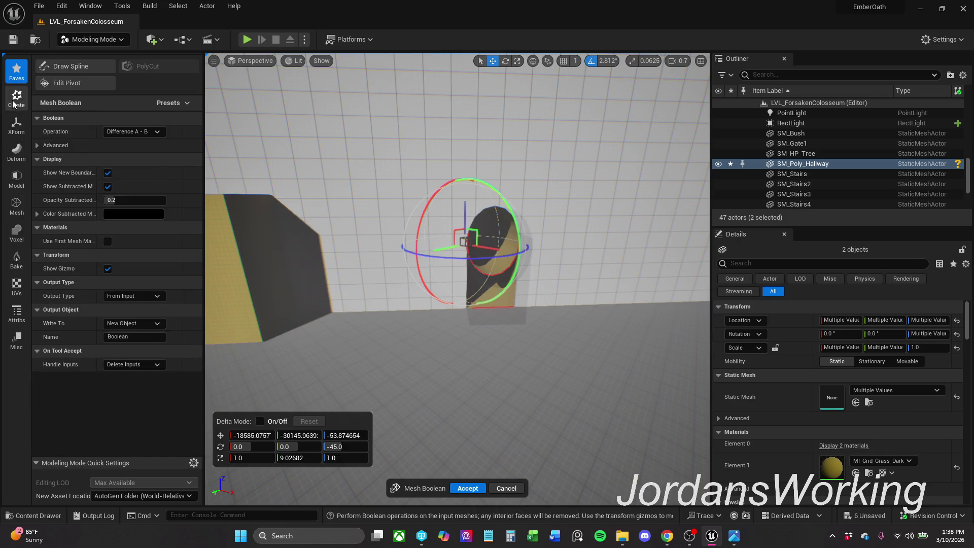
click(19, 76)
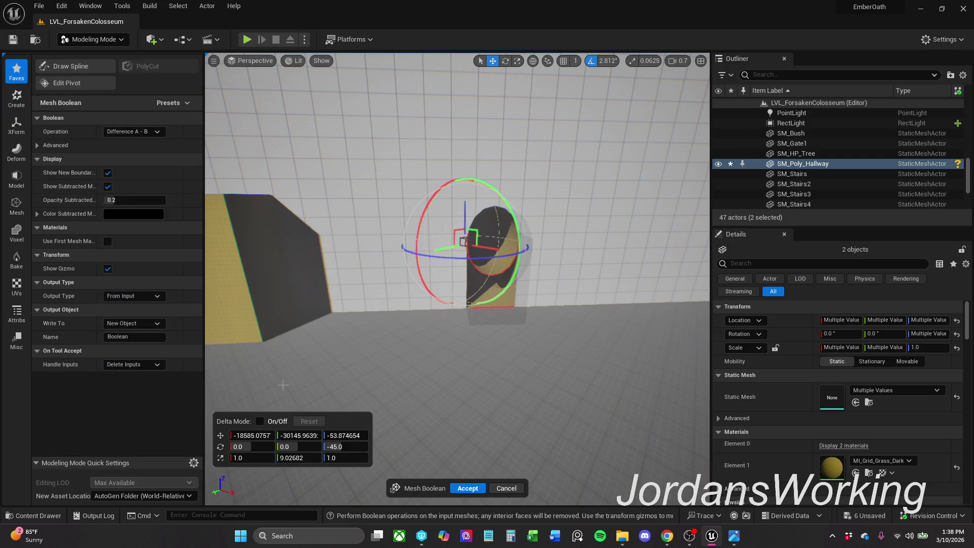
click(507, 488)
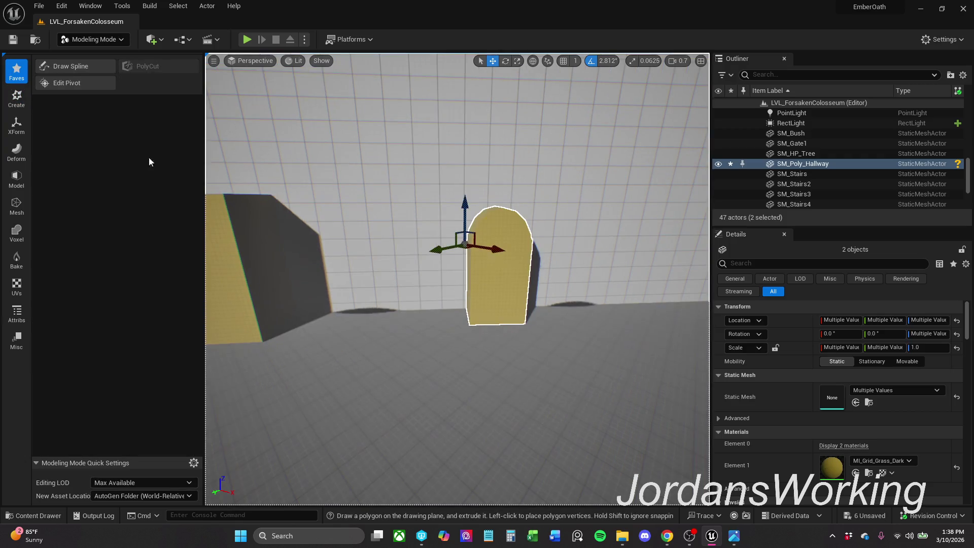
Step: Bring up the XForm transform tools, including Merge, and fly the camera up over the arena
click(17, 97)
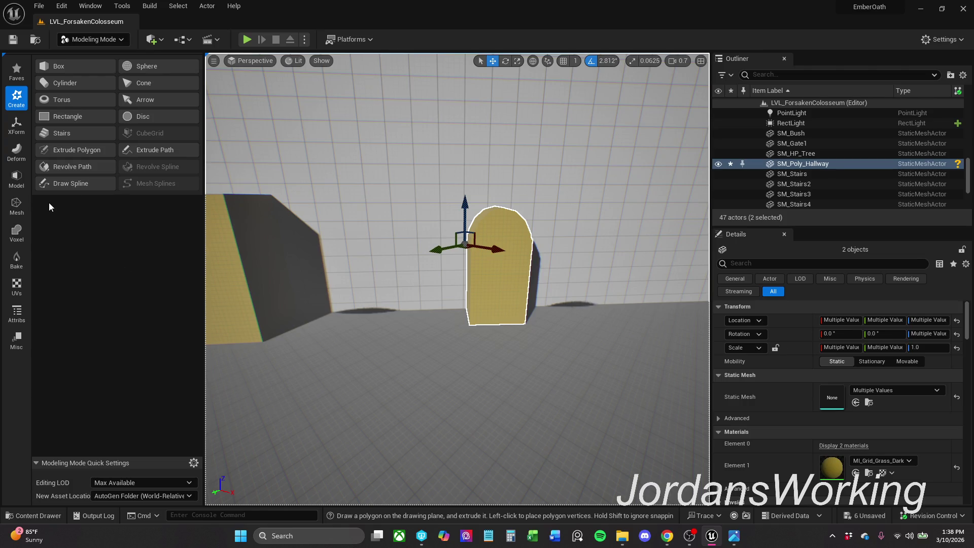
click(15, 127)
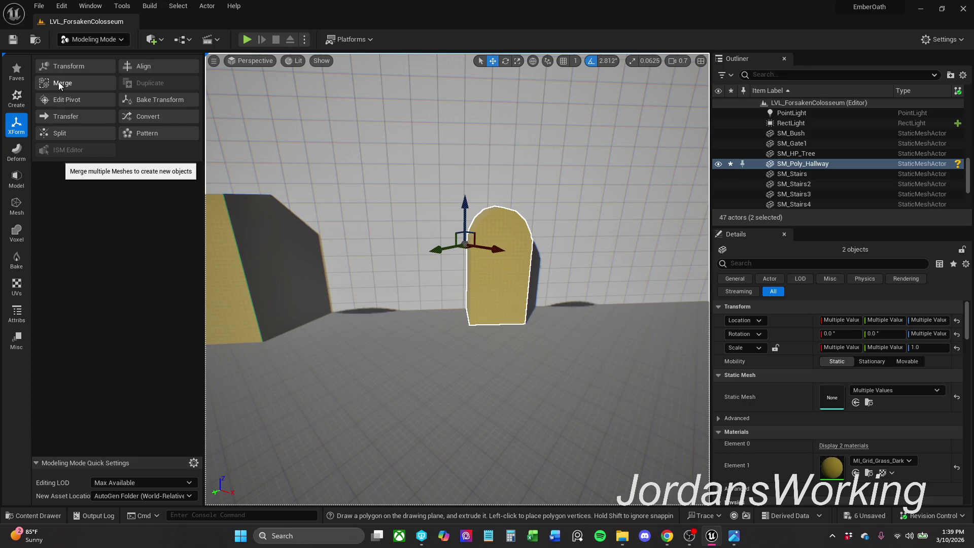
mouse_move(479, 296)
mouse_down()
mouse_move(472, 289)
mouse_move(479, 296)
mouse_up()
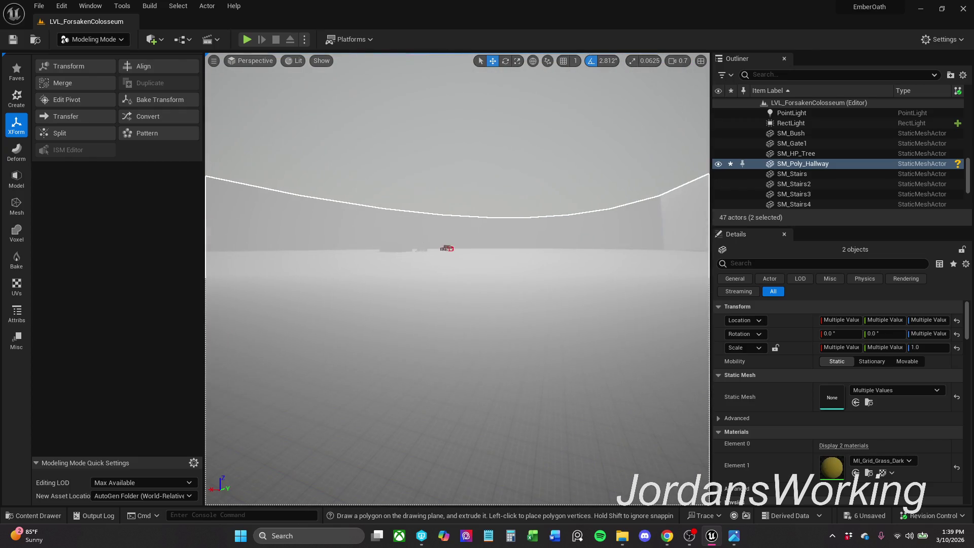
scroll(572, 274, up, 3)
mouse_move(572, 281)
mouse_down()
mouse_move(572, 219)
mouse_move(591, 279)
mouse_up()
scroll(571, 259, up, 2)
scroll(572, 239, down, 3)
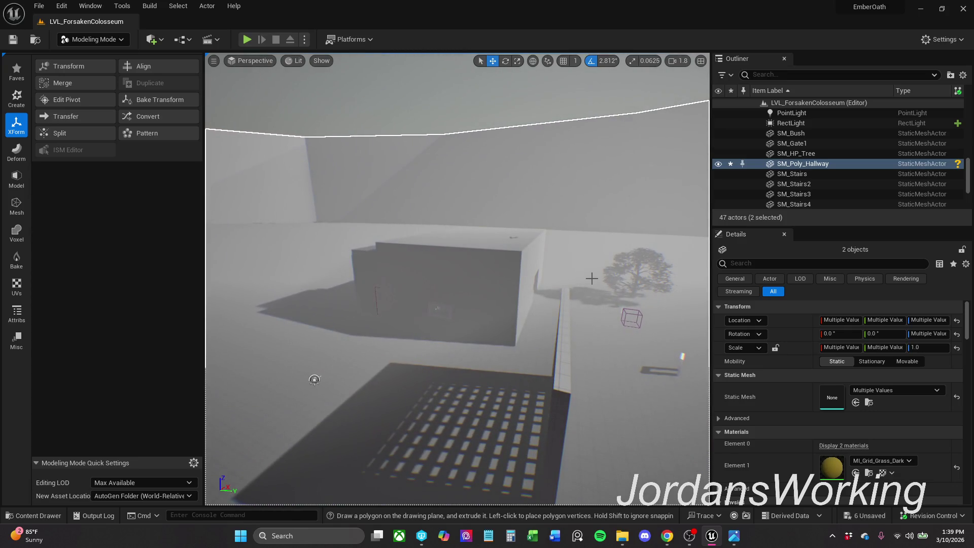
Step: Undo the recent arch moves and scaling until the placed Box is gone, leaving 46 actors
key(ctrl+z)
key(ctrl+z)
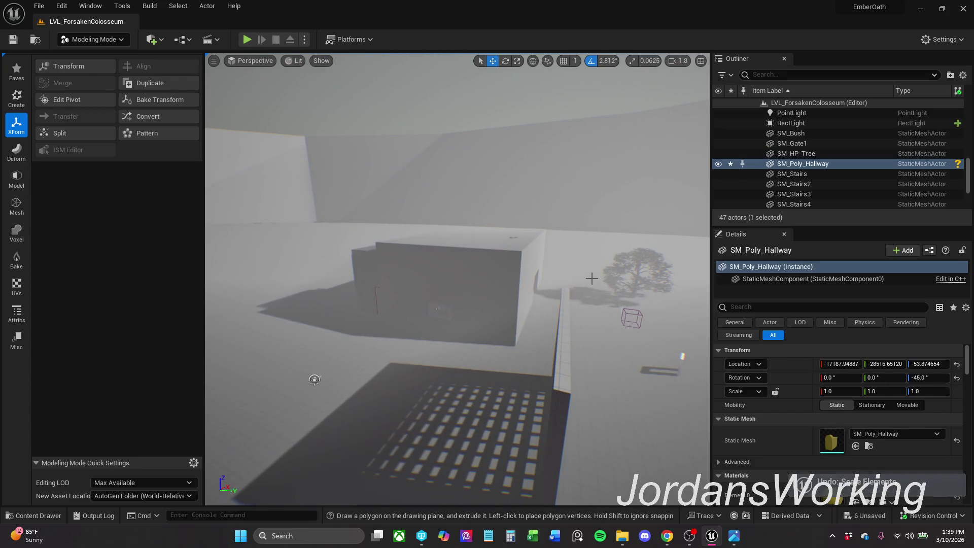
key(ctrl+z)
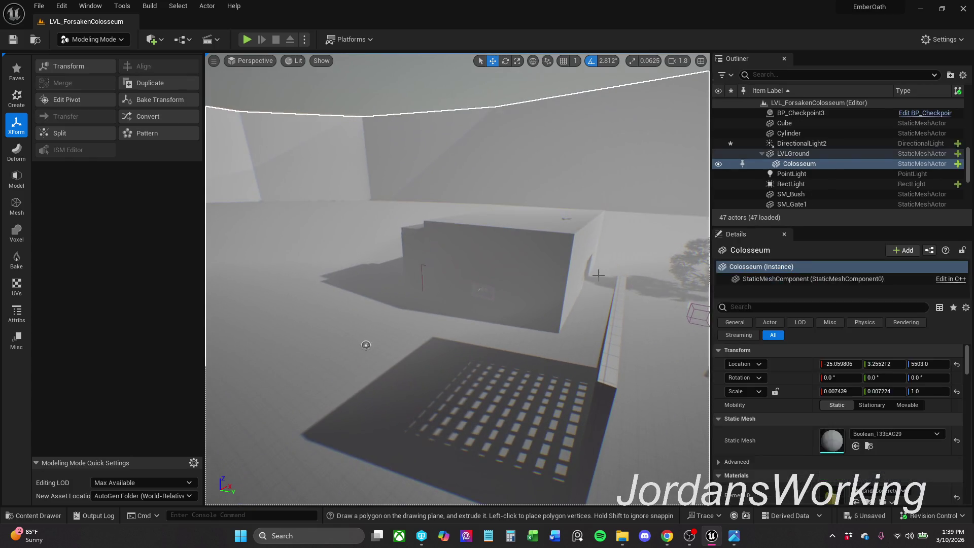
key(ctrl+z)
key(ctrl+z)
key(ctrl+z)
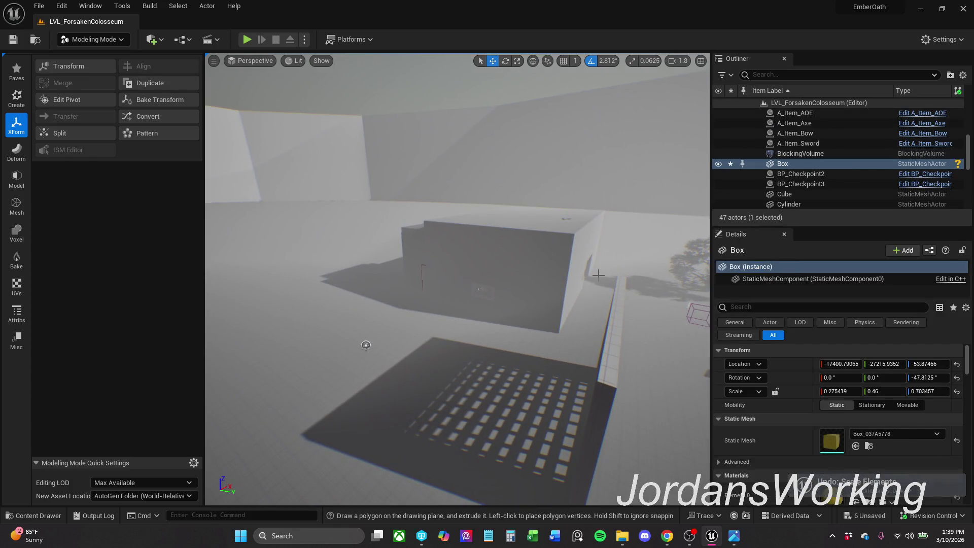
key(ctrl+z)
key(ctrl+y)
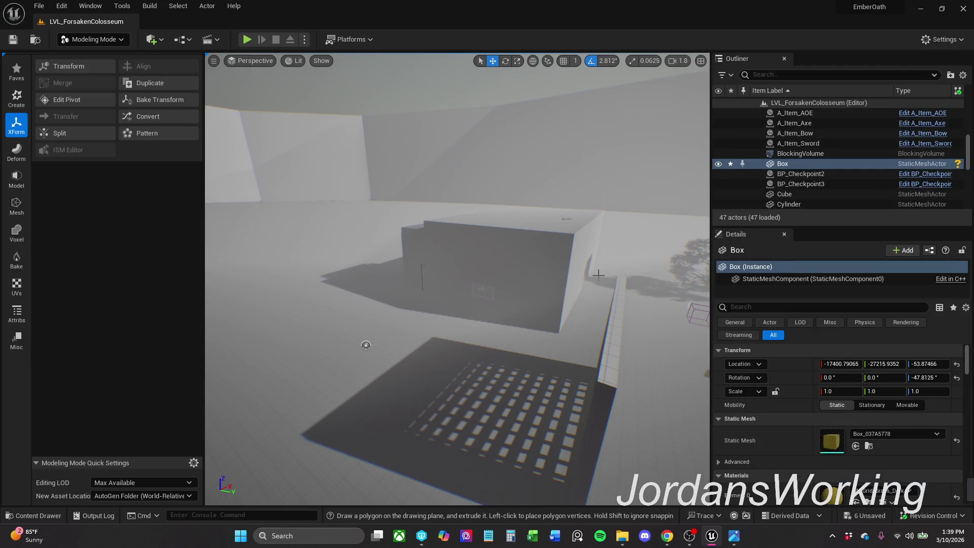
key(ctrl+z)
key(ctrl+z)
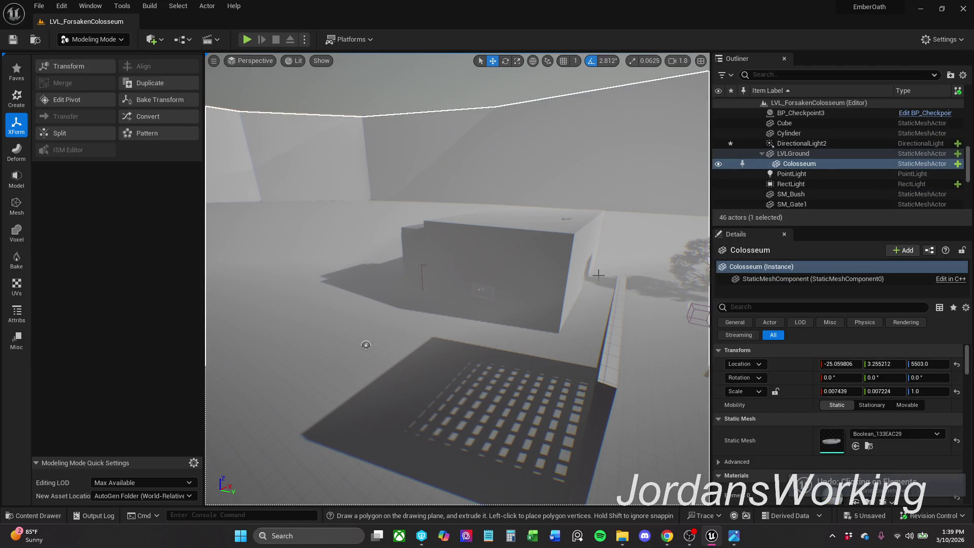
mouse_move(360, 337)
mouse_down()
mouse_move(356, 285)
mouse_move(307, 242)
mouse_move(367, 233)
mouse_move(393, 247)
mouse_up()
key(ctrl+z)
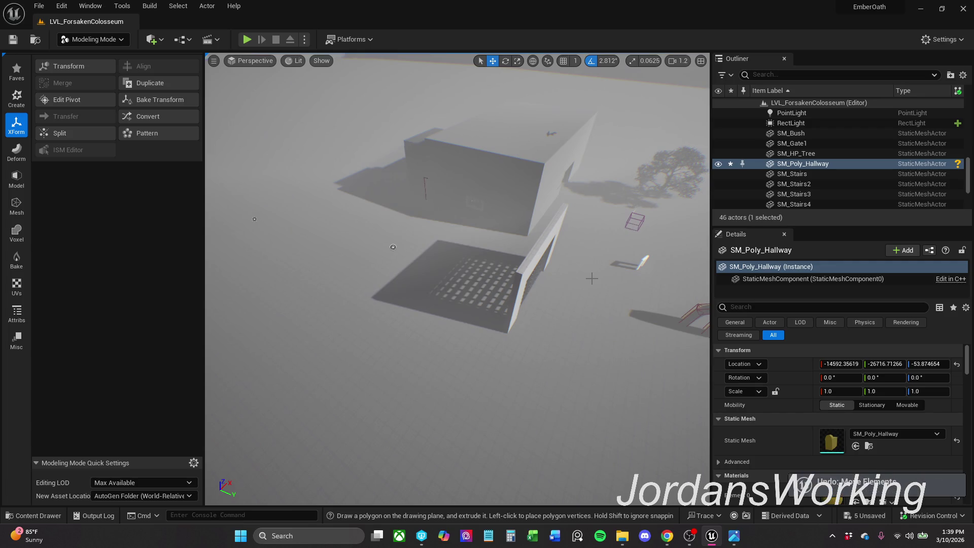
key(ctrl+z)
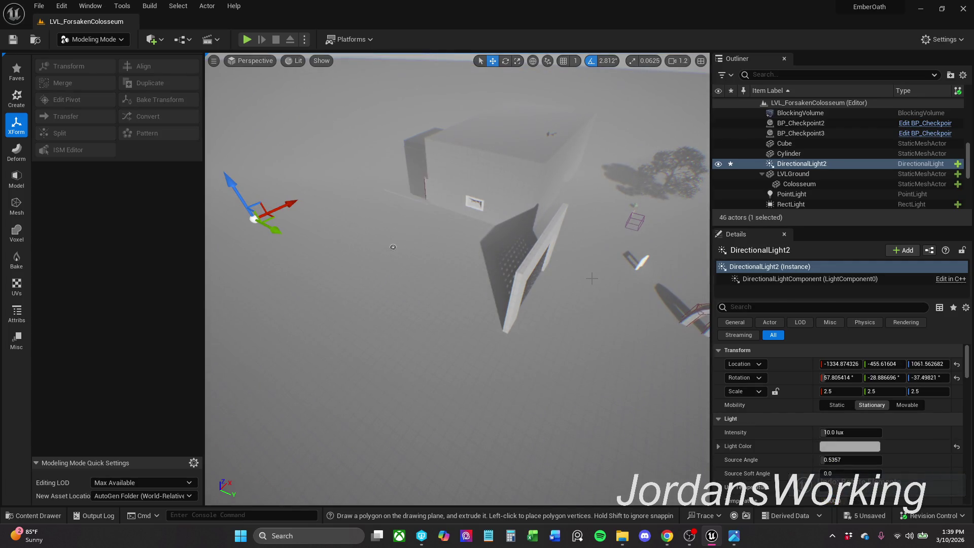
Step: Step back through history until Box and Cylinder2 return selected, then frame them
key(ctrl+z)
key(ctrl+y)
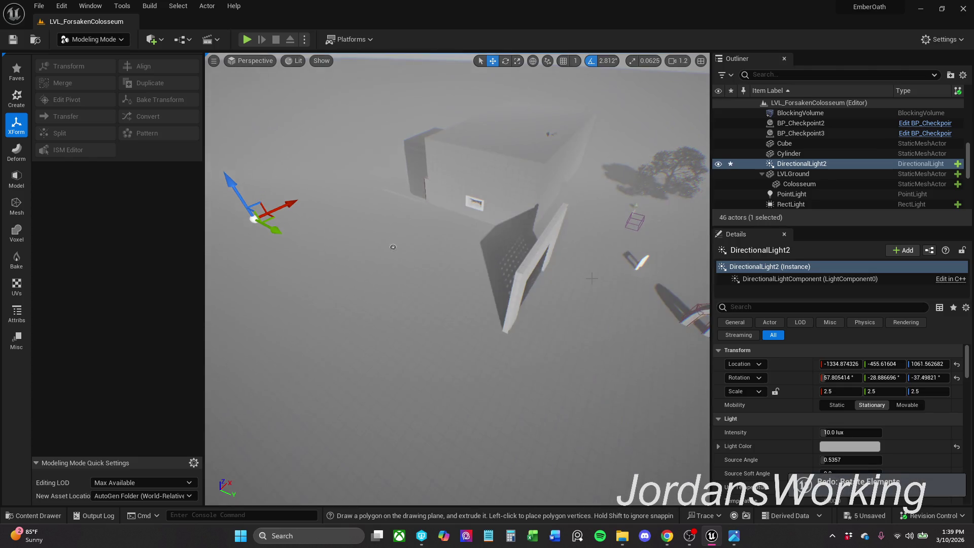
key(ctrl+z)
key(ctrl+z)
key(ctrl+z)
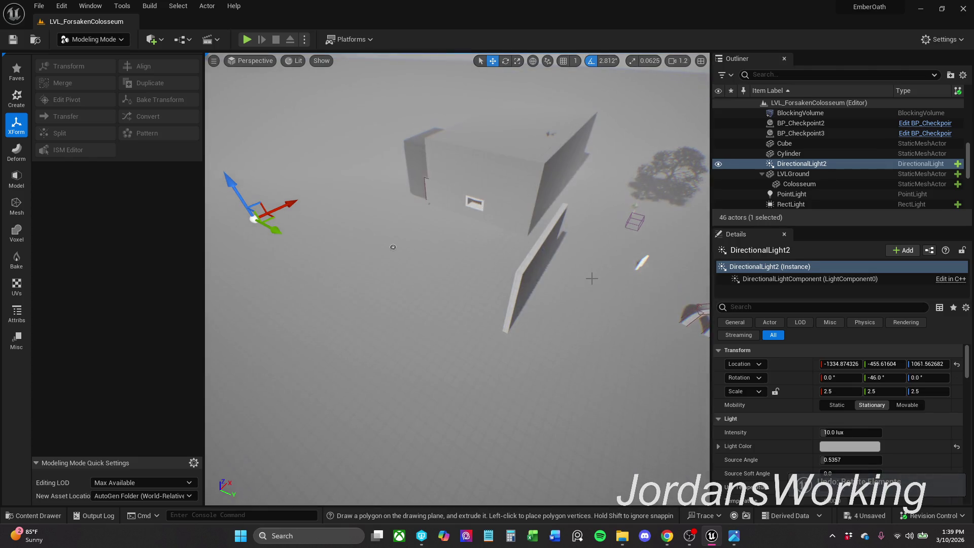
key(ctrl+z)
key(ctrl+z)
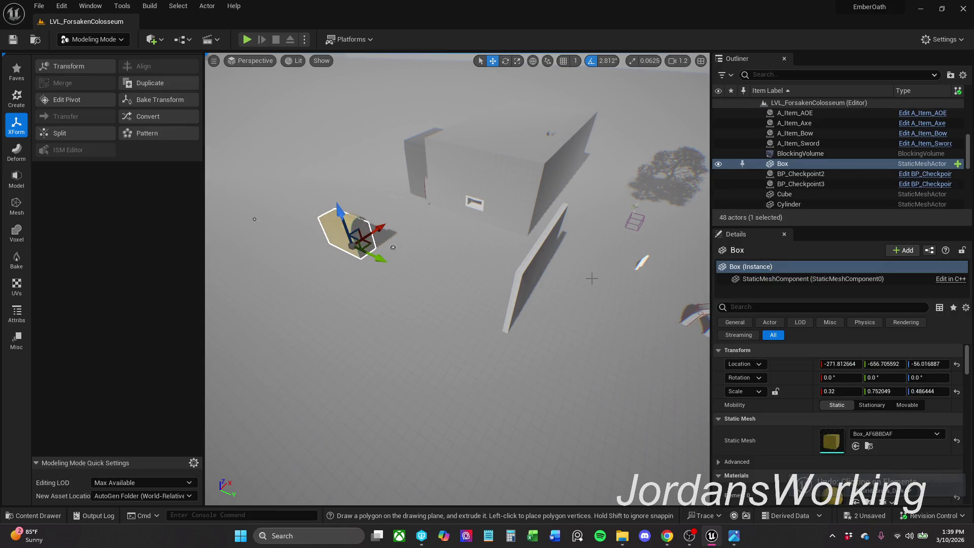
key(ctrl+y)
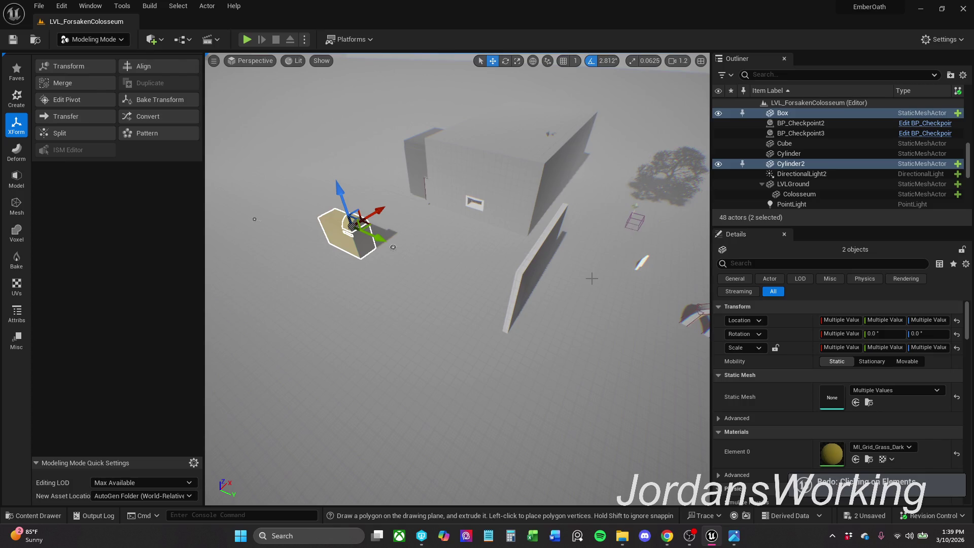
key(f)
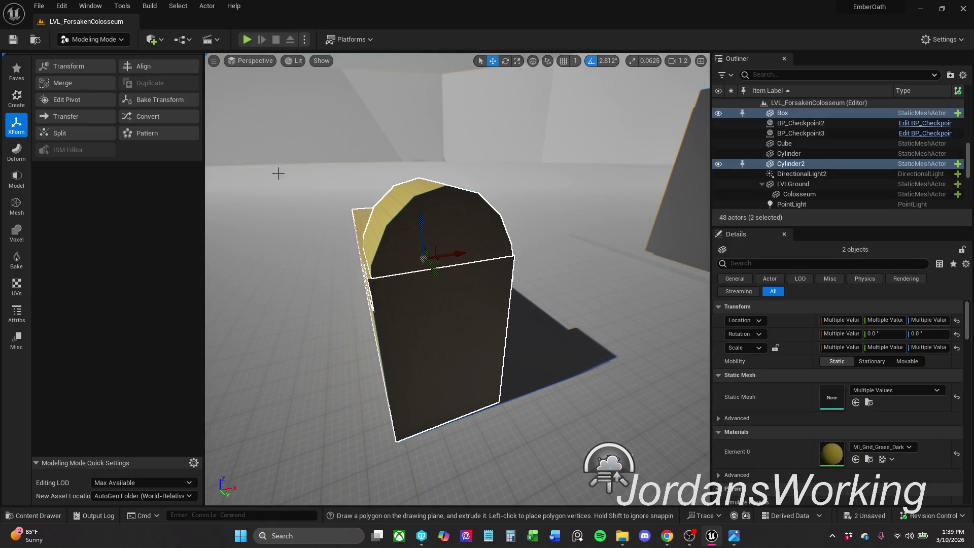
Step: Merge Box and Cylinder2, written to a new object, into a mesh named SM_Poly_Hall
click(71, 82)
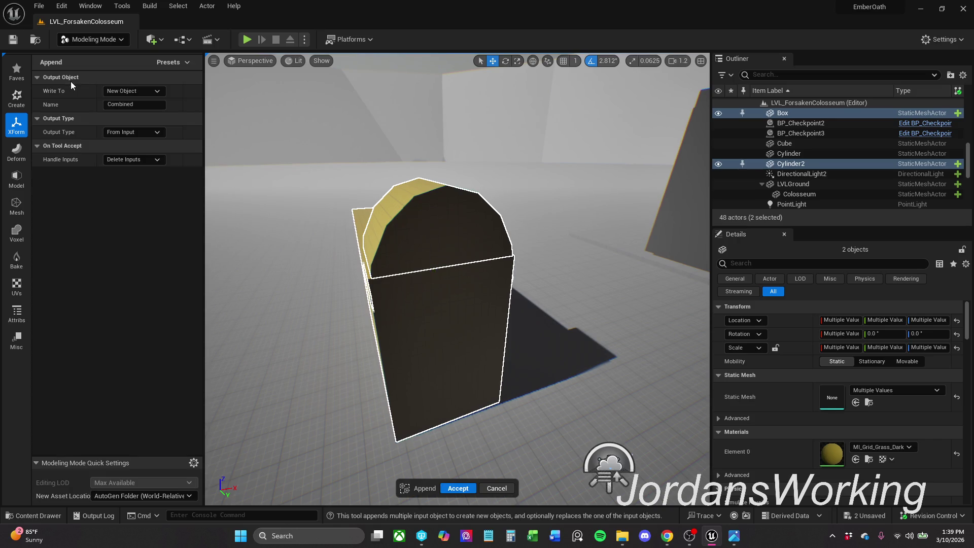
click(134, 93)
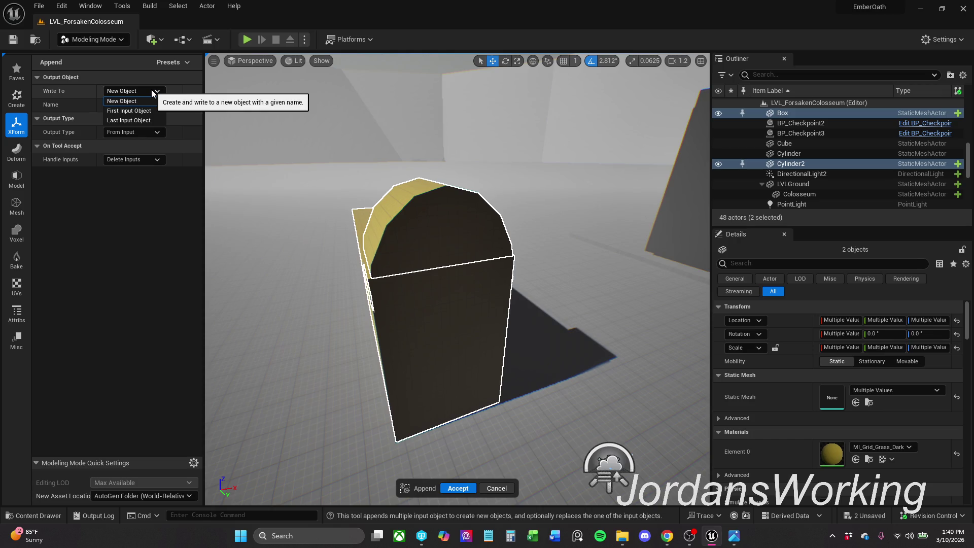
click(151, 89)
click(152, 105)
text(SM_Poly_Half)
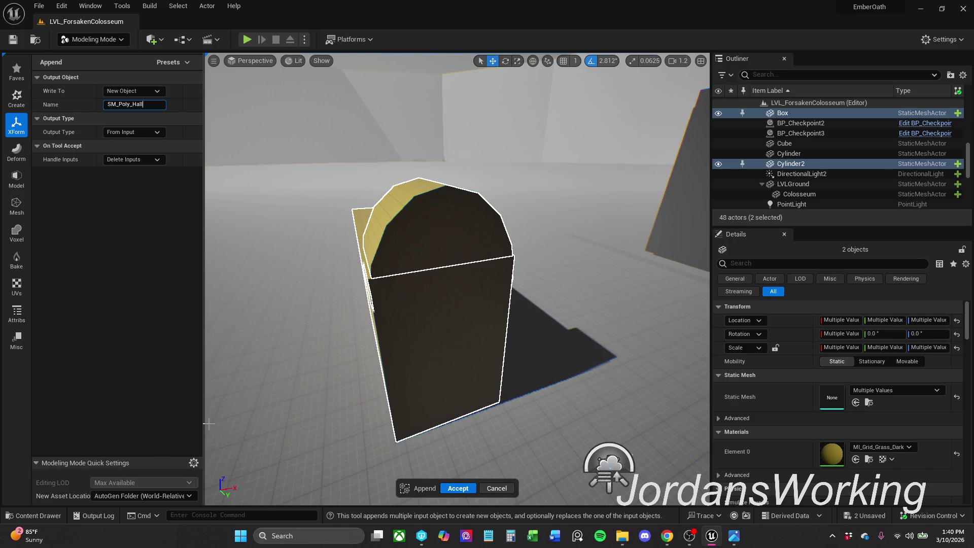
click(467, 490)
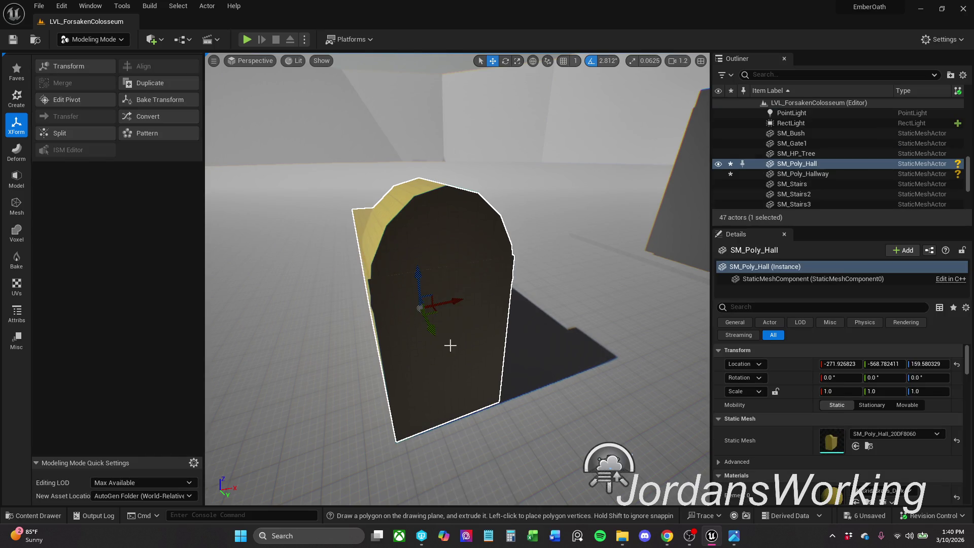
Step: Search the Content folder for 'poly' and drag SM_Poly_Hall_20DF8060 to the Colosseum wall's base
scroll(450, 344, up, 2)
scroll(457, 279, up, 3)
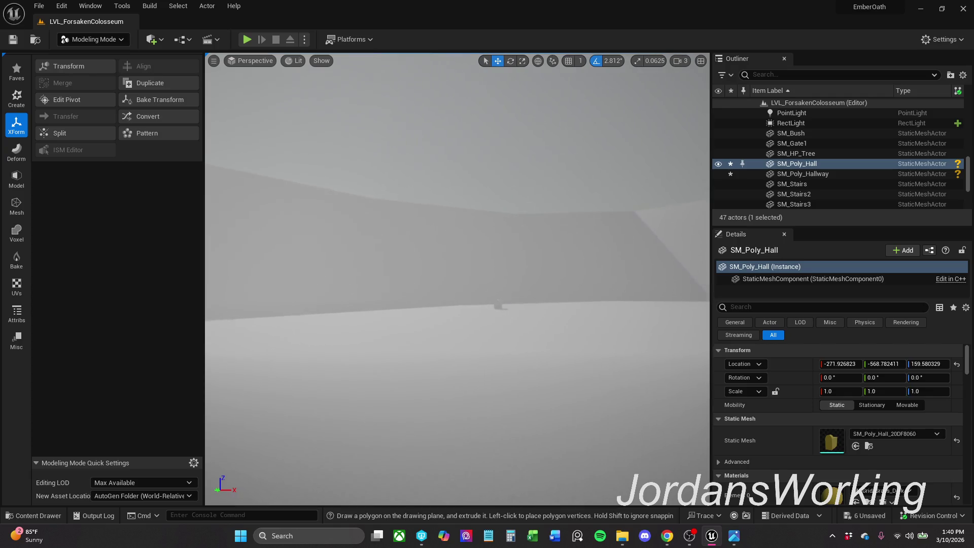
key(s)
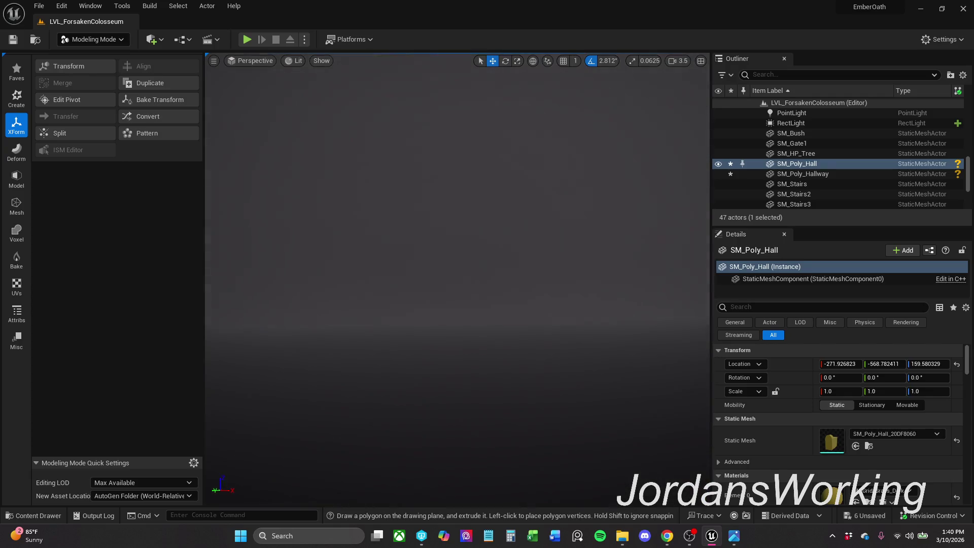
key(w)
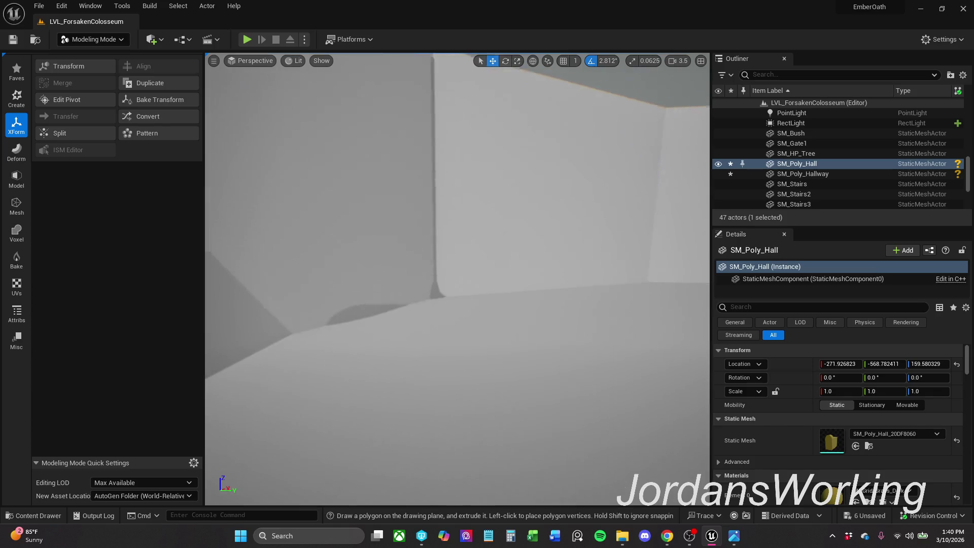
scroll(456, 279, down, 3)
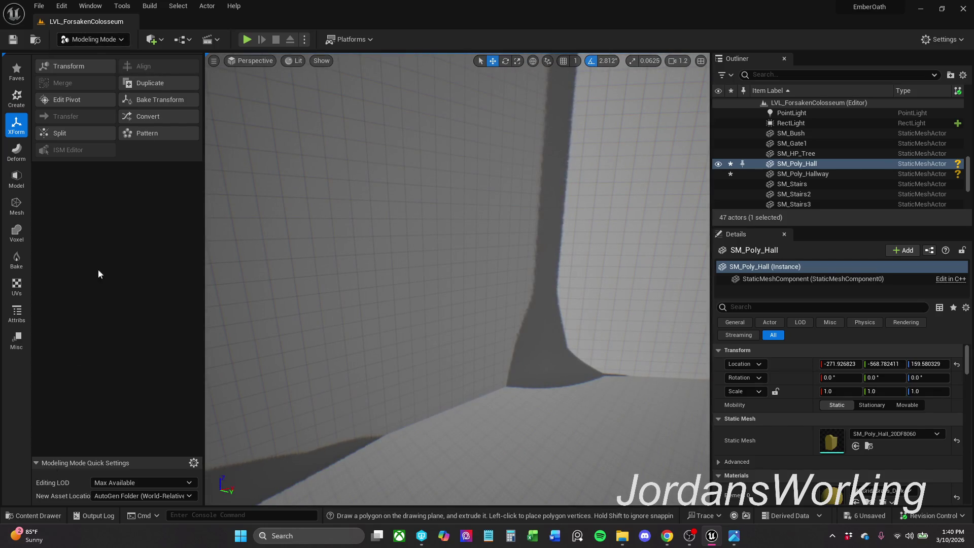
click(47, 517)
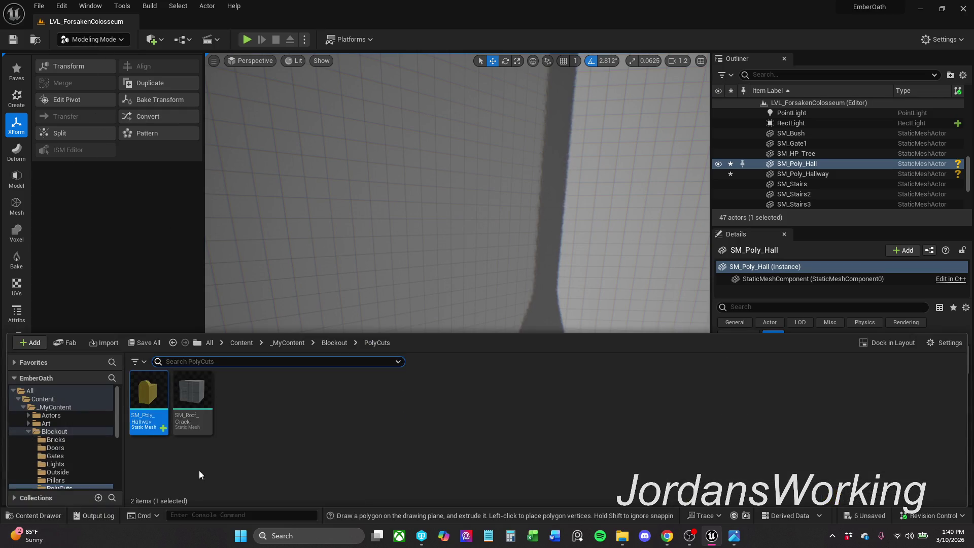
click(339, 343)
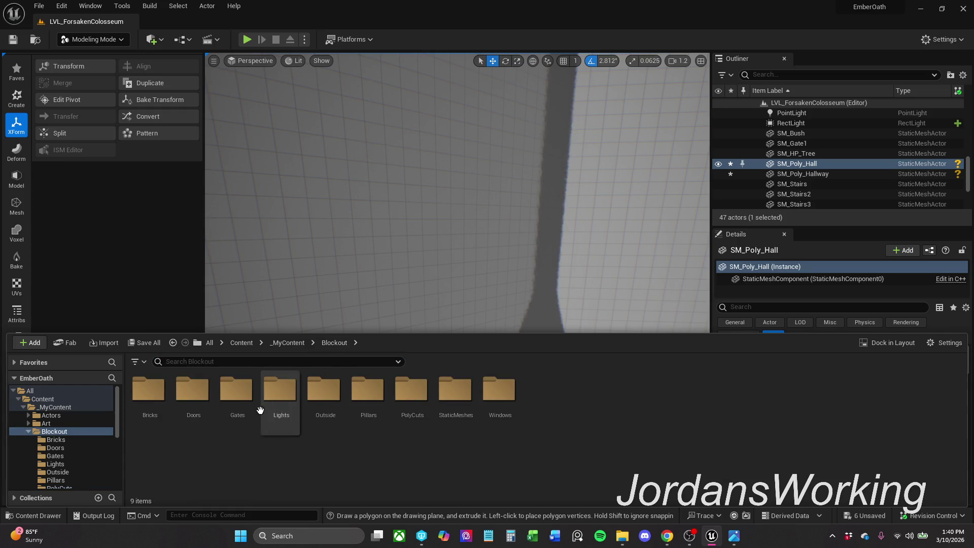
click(243, 343)
text(po)
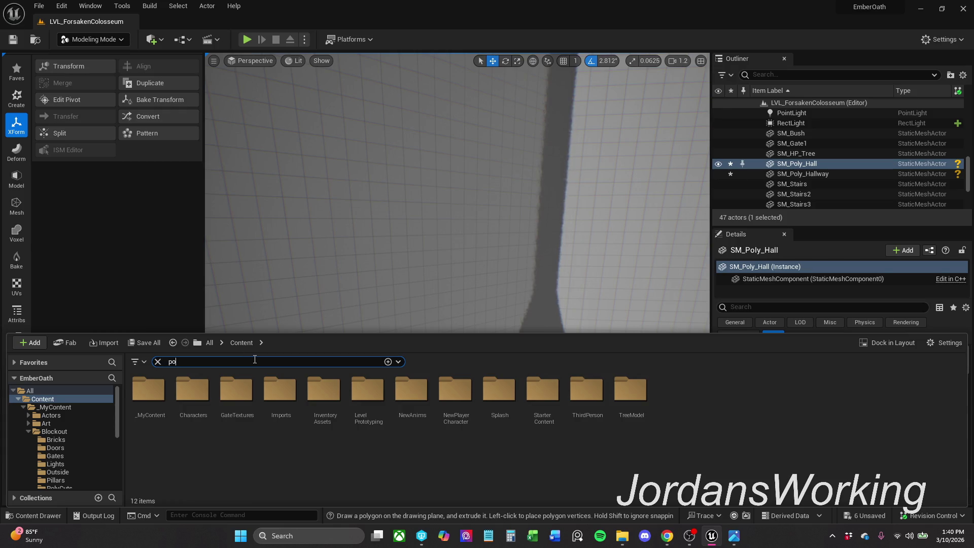
text(ly)
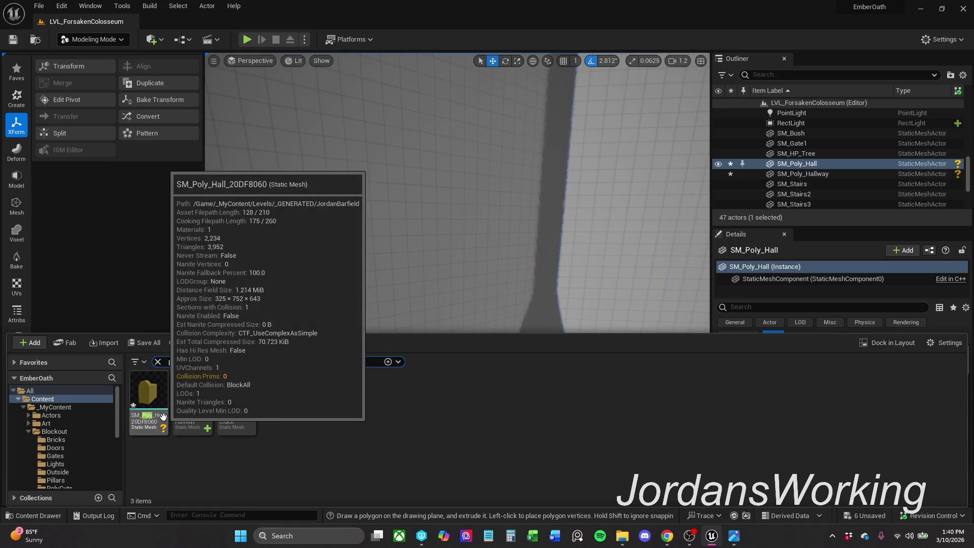
mouse_move(155, 401)
mouse_down()
mouse_move(528, 321)
mouse_move(502, 391)
mouse_move(477, 377)
mouse_up()
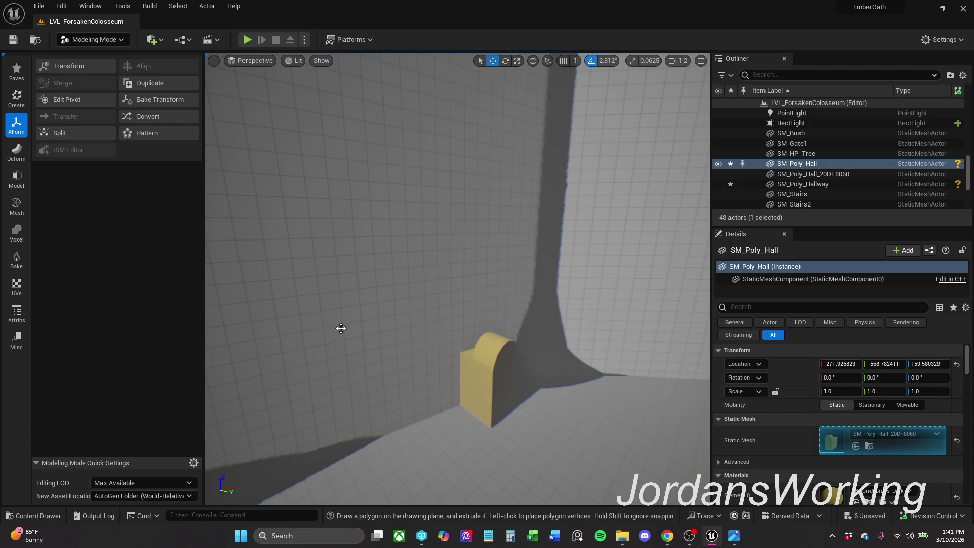
click(350, 177)
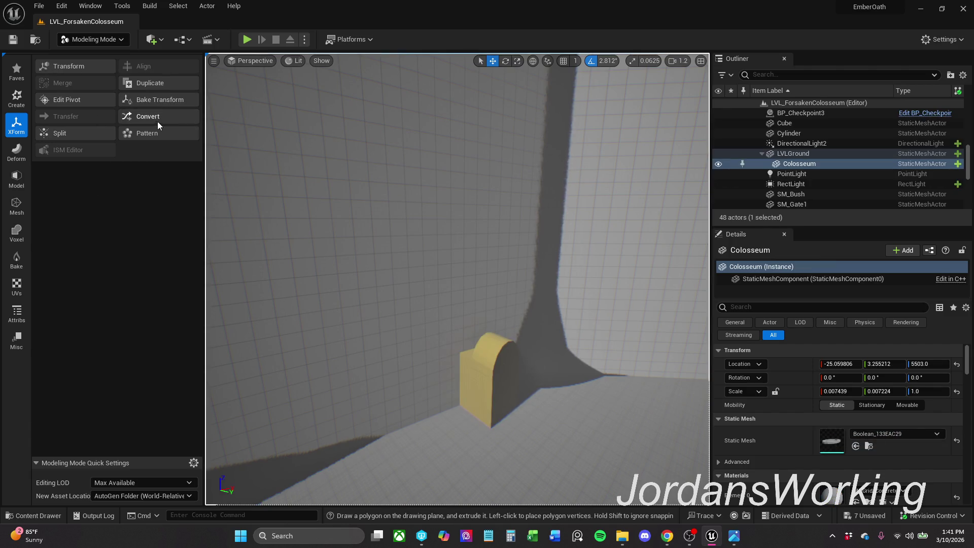
Step: Run a Mesh Boolean of the wall with the SM_Poly_Hall_20DF8060 cutter, then close the tool
click(19, 188)
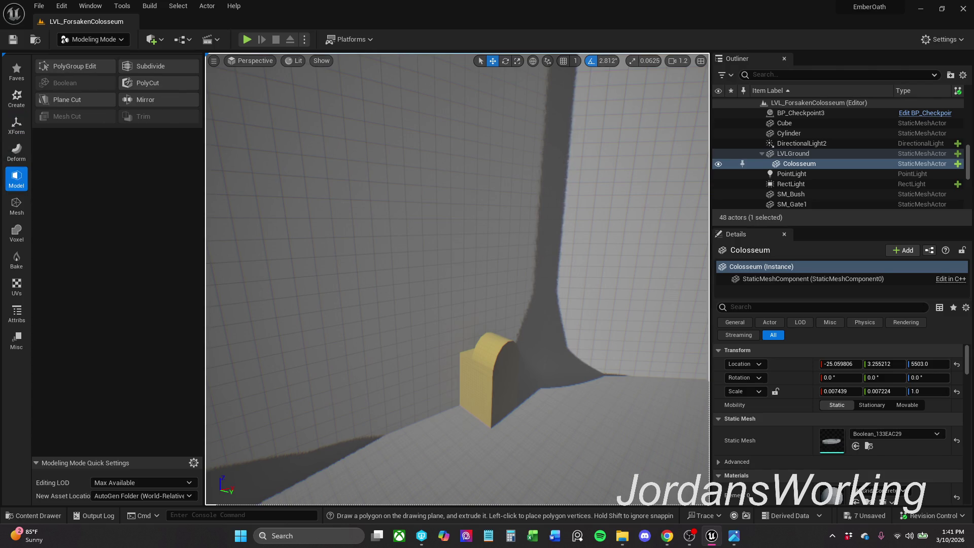
ctrl+click(499, 365)
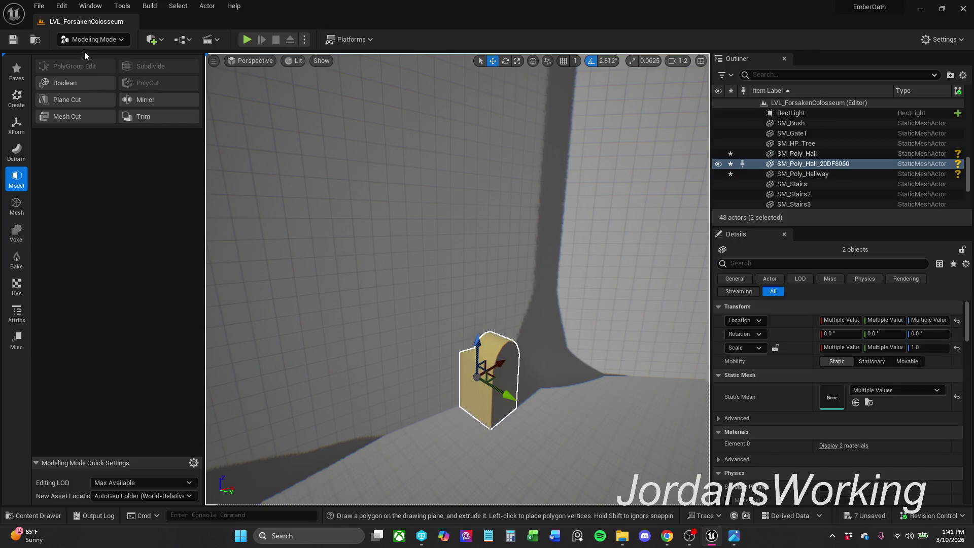
click(74, 84)
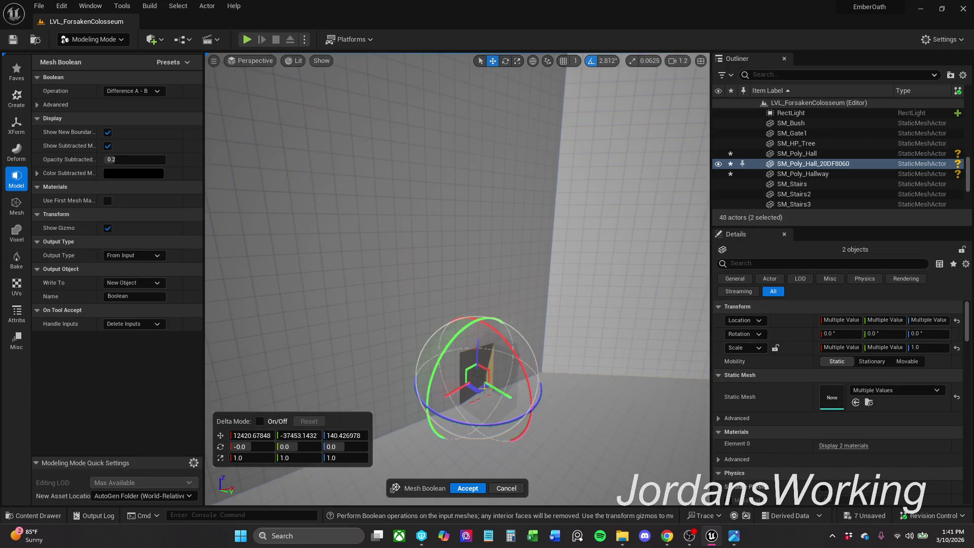
key(f)
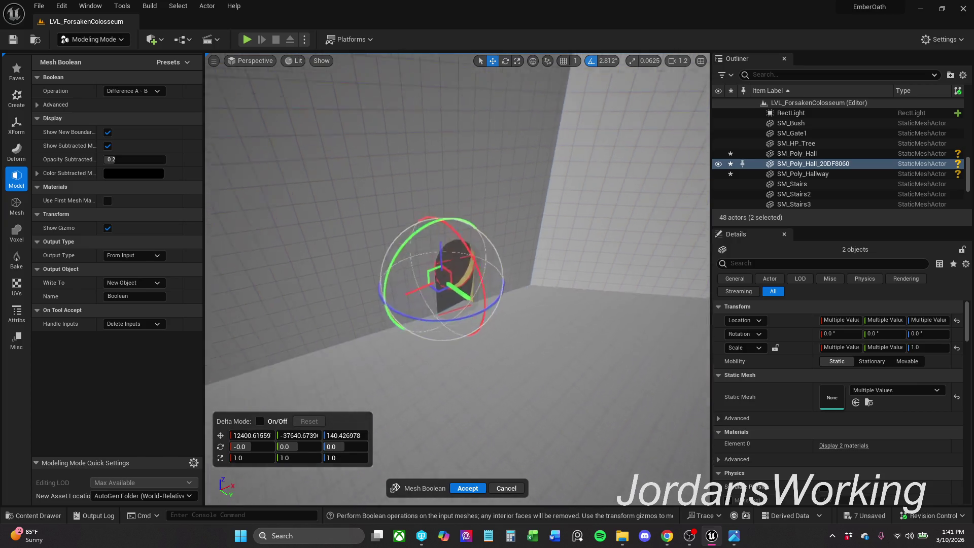
scroll(457, 284, up, 5)
scroll(457, 284, down, 3)
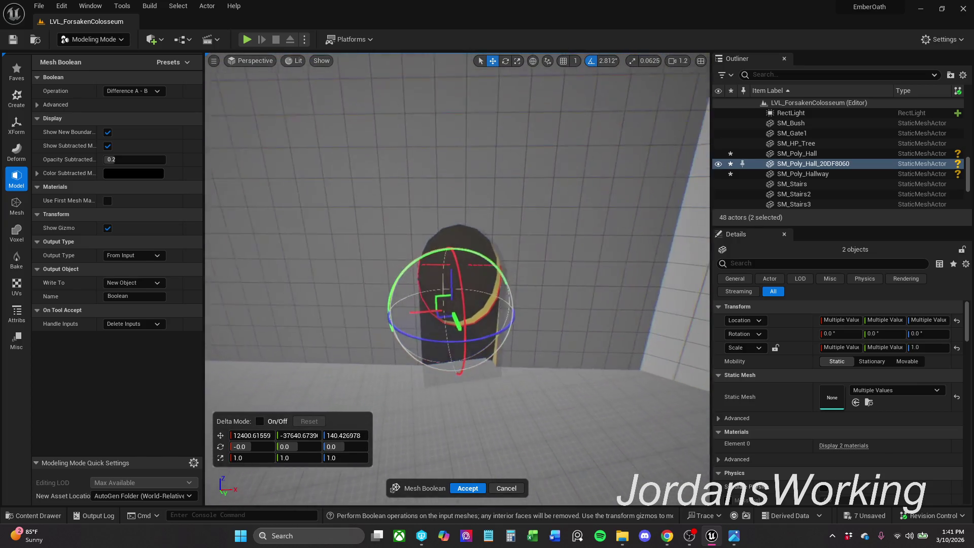
scroll(258, 414, down, 1)
click(519, 485)
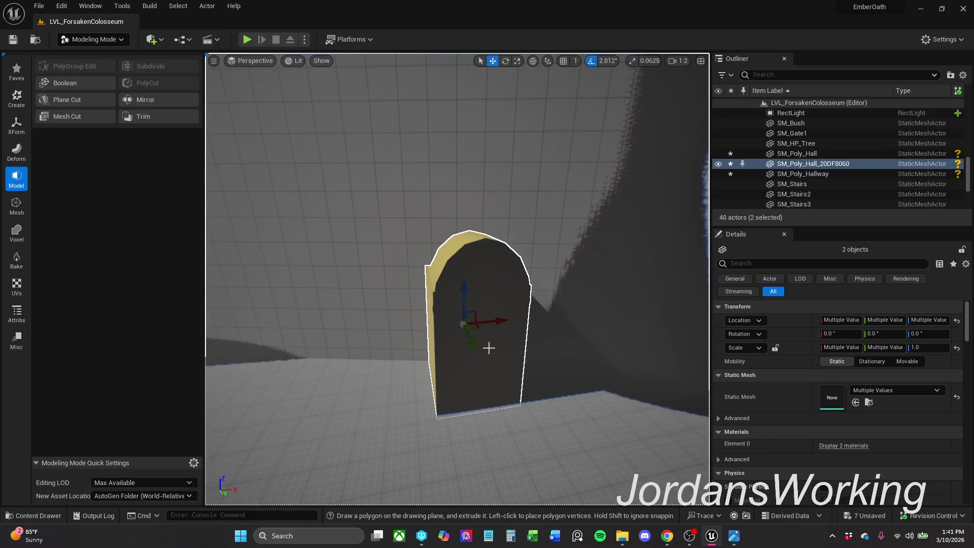
scroll(488, 347, down, 6)
scroll(457, 280, down, 1)
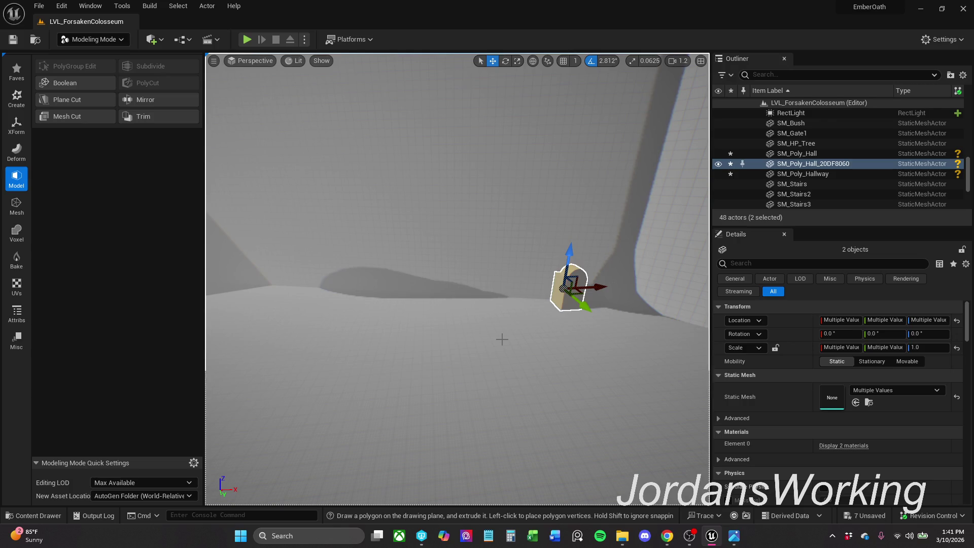
Step: Delete only the SM_Poly_Hall_20DF8060 cutter, keeping the wall, for 47 actors
key(Delete)
scroll(494, 279, up, 5)
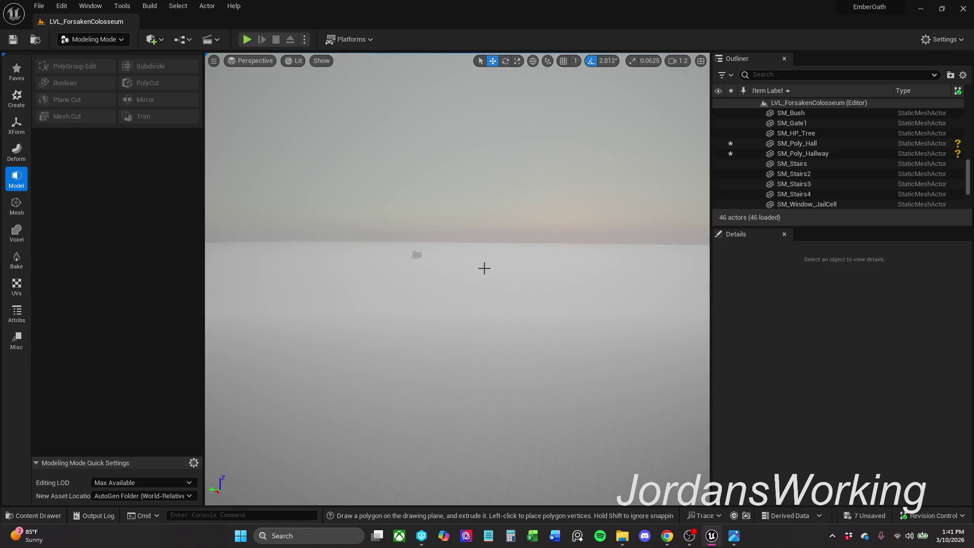
key(ctrl+z)
mouse_move(484, 269)
mouse_down()
mouse_move(457, 274)
mouse_move(487, 269)
mouse_up()
scroll(456, 279, up, 10)
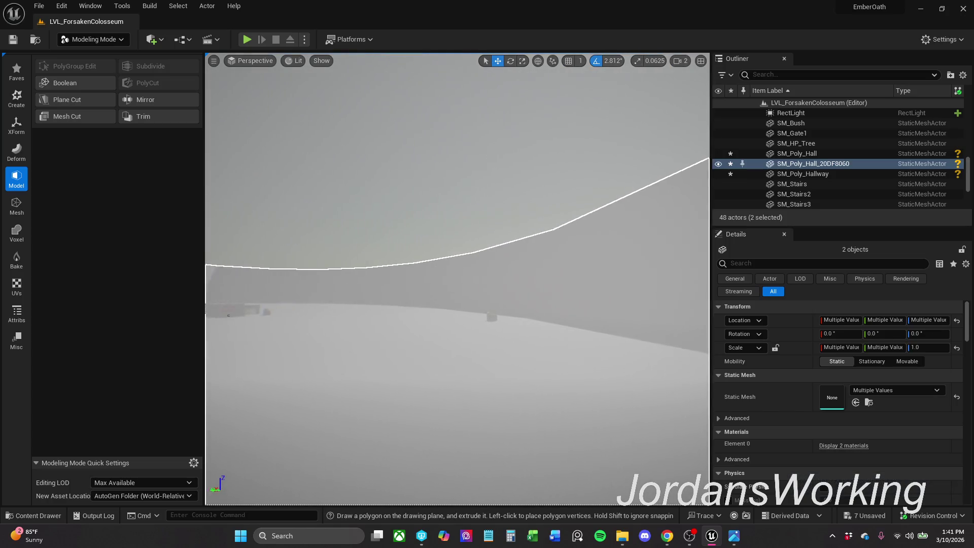
scroll(457, 279, down, 4)
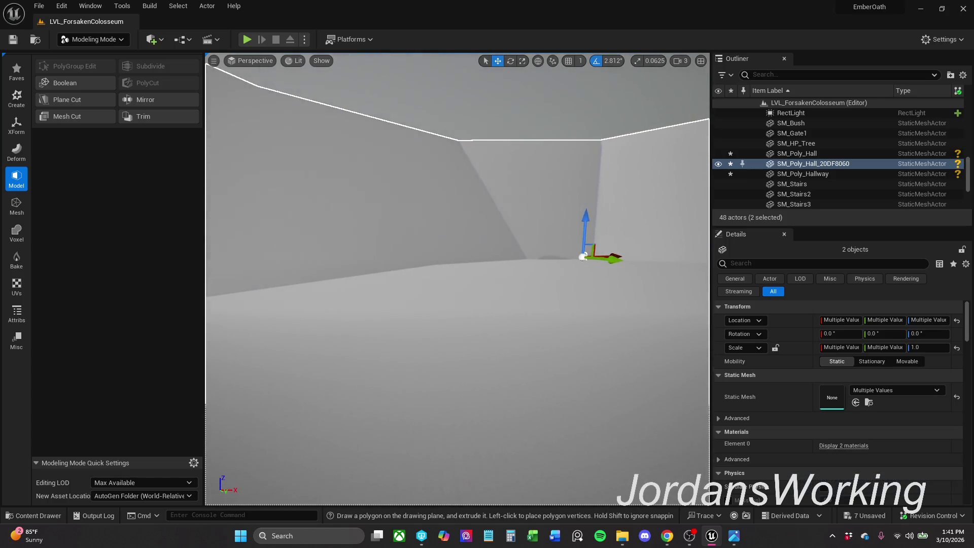
mouse_move(484, 268)
mouse_down()
mouse_move(485, 330)
mouse_move(485, 299)
mouse_move(464, 287)
mouse_move(476, 269)
mouse_up()
key(f)
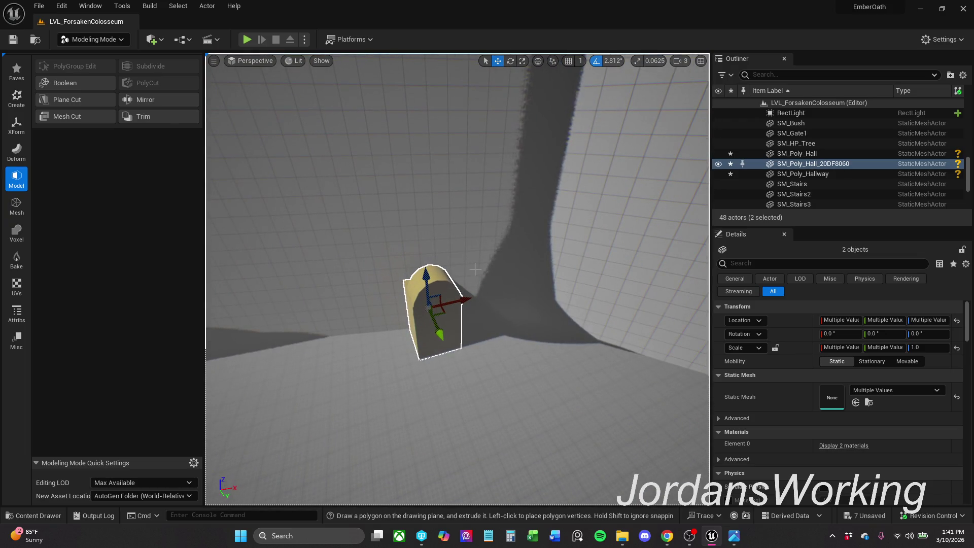
click(455, 304)
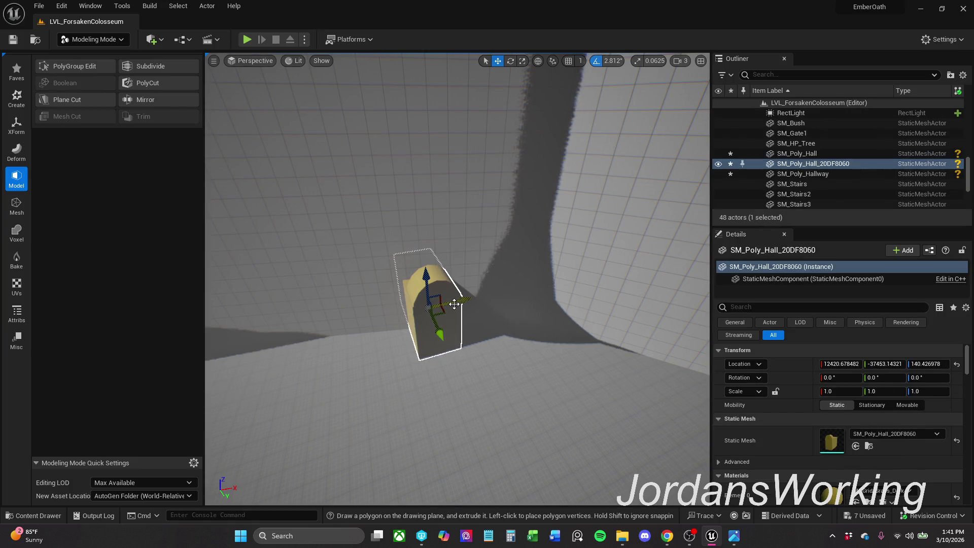
key(Delete)
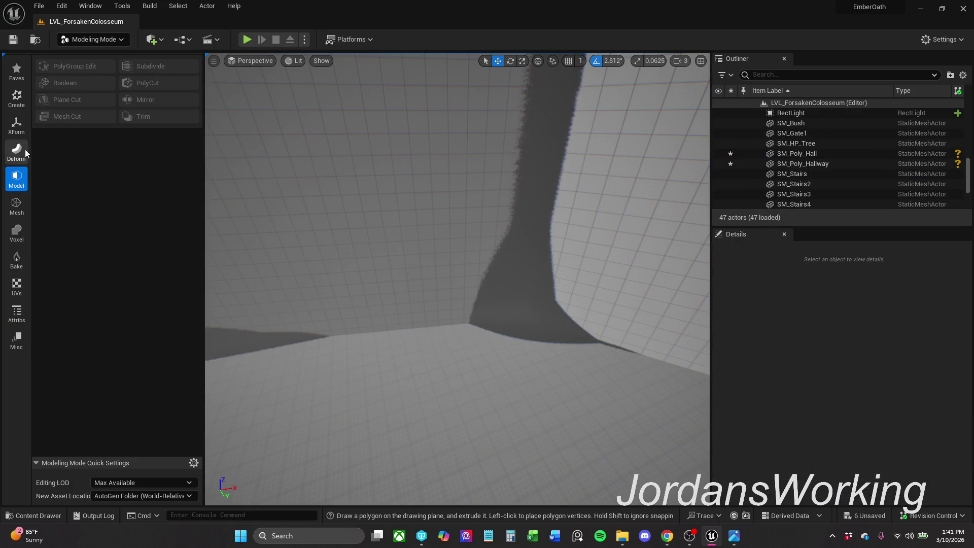
Step: Start a new Box beside the wall and rotate it 16.875° around Z
click(14, 103)
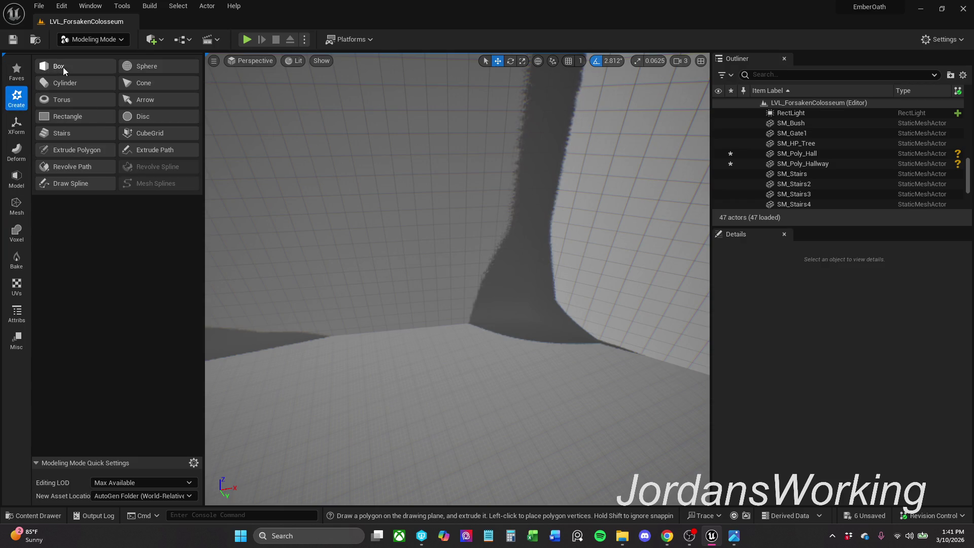
click(60, 65)
click(408, 364)
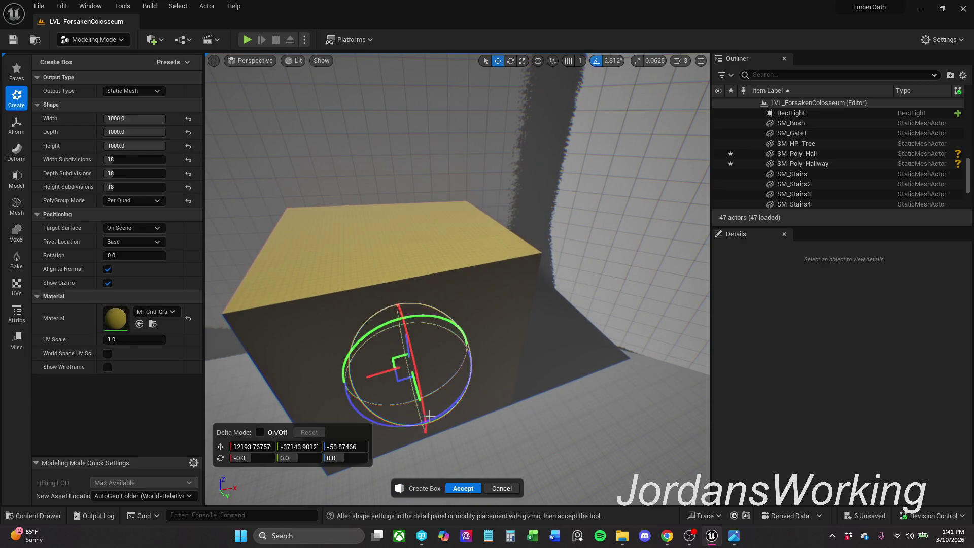
drag(458, 399, 441, 407)
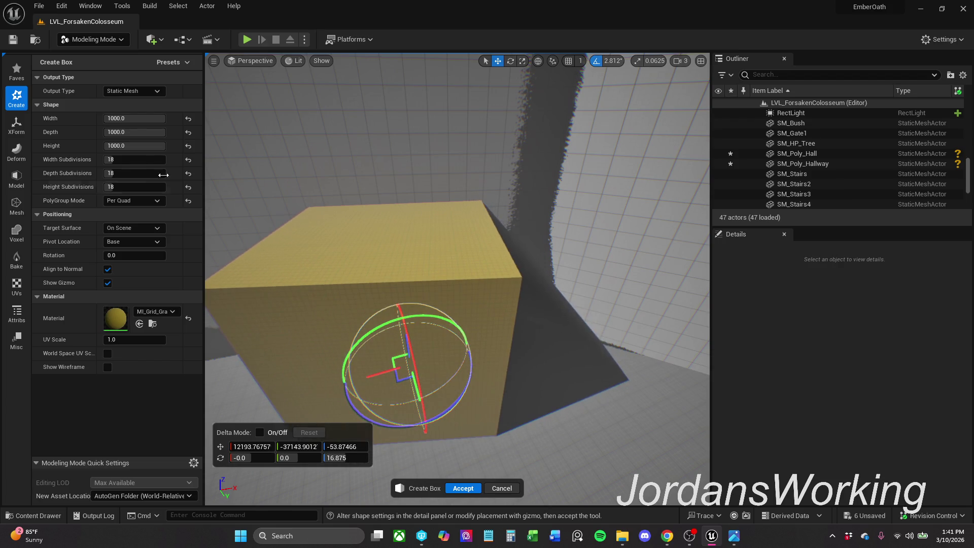
Step: Set the Box width, depth and height to 500 and accept it
click(138, 118)
text(5)
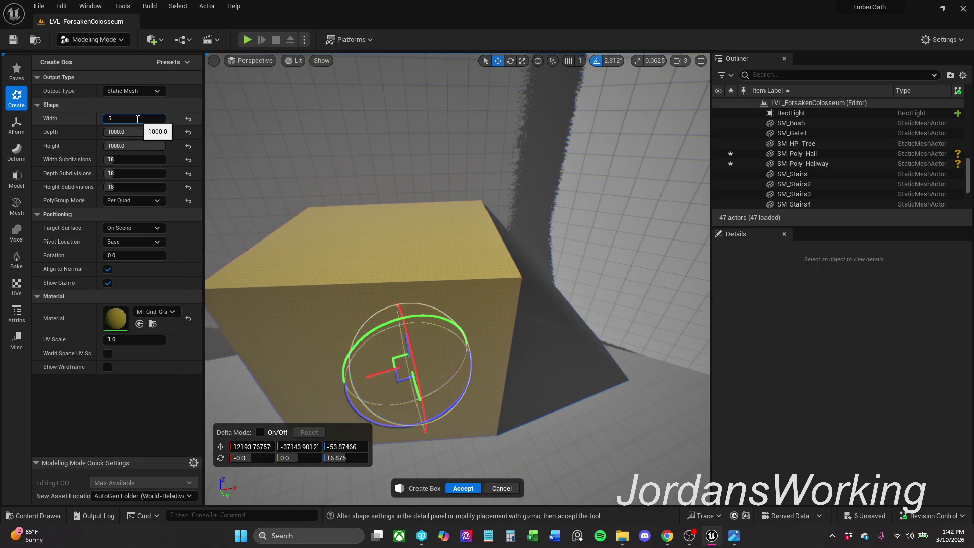
text(0)
key(Return)
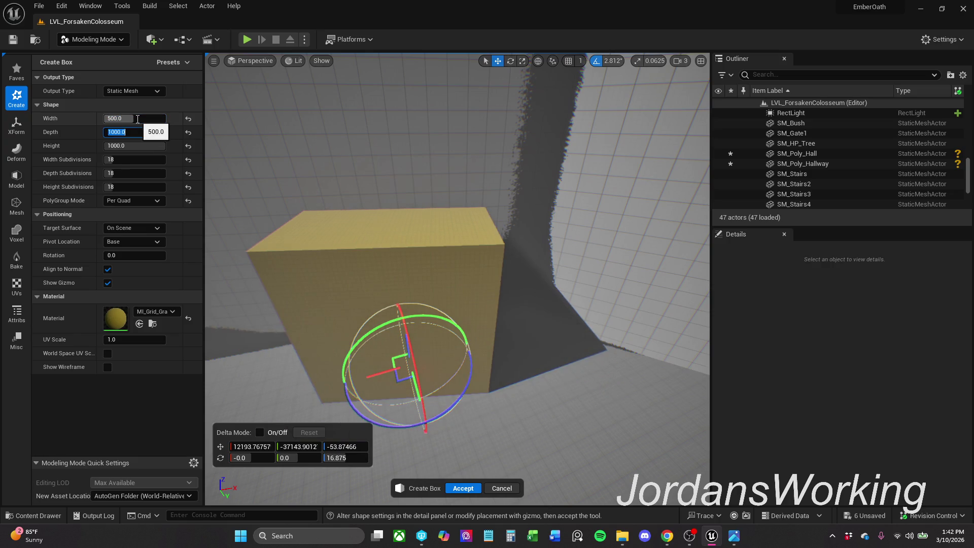
text(500)
key(Return)
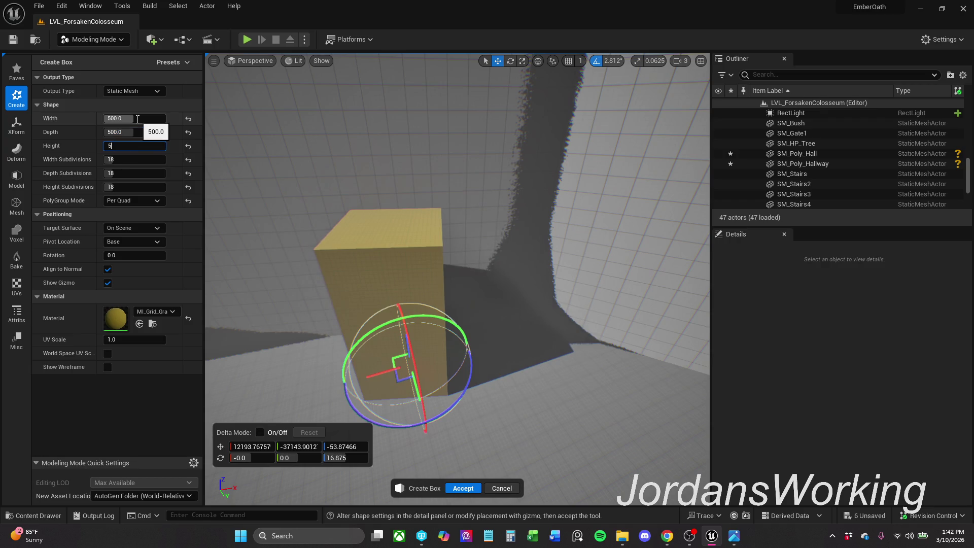
text(0)
key(Return)
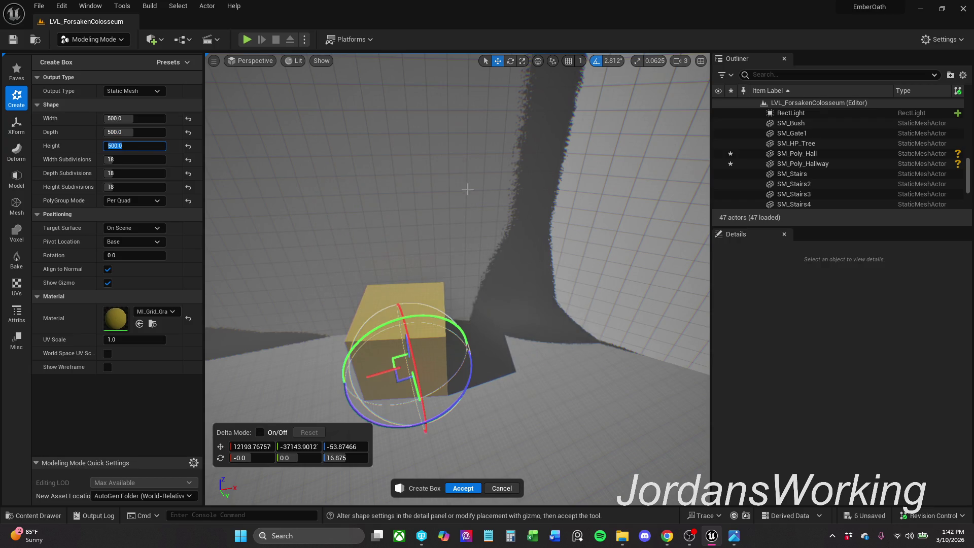
scroll(457, 279, down, 5)
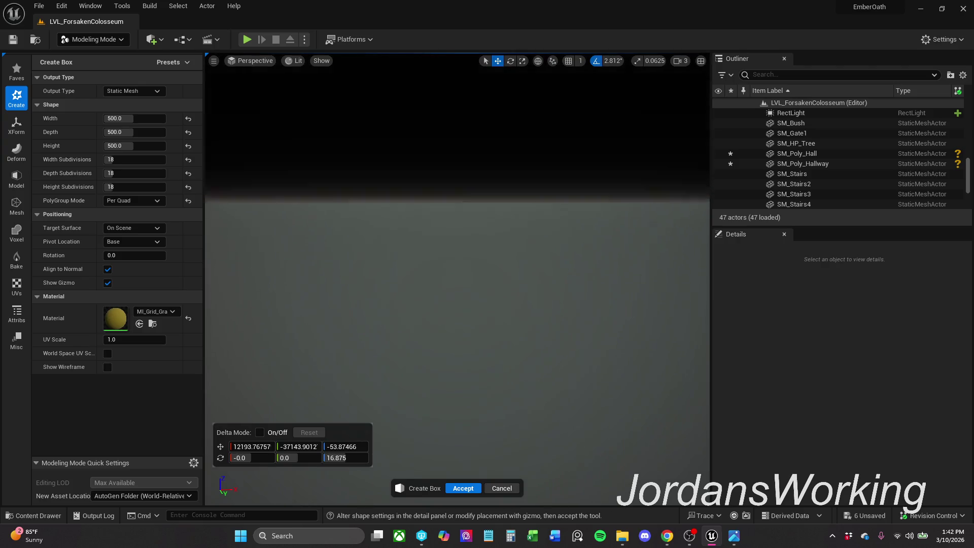
scroll(456, 279, down, 2)
key(w)
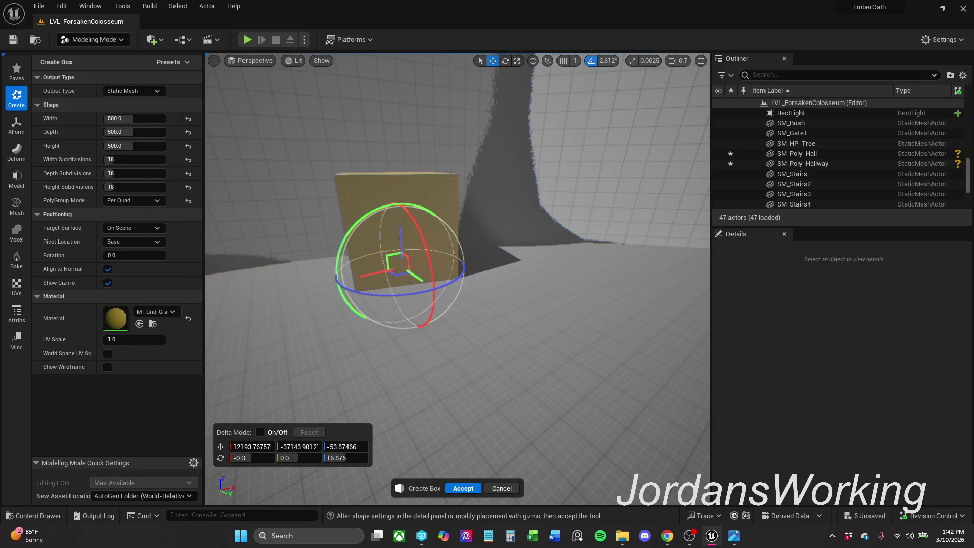
click(463, 487)
click(463, 489)
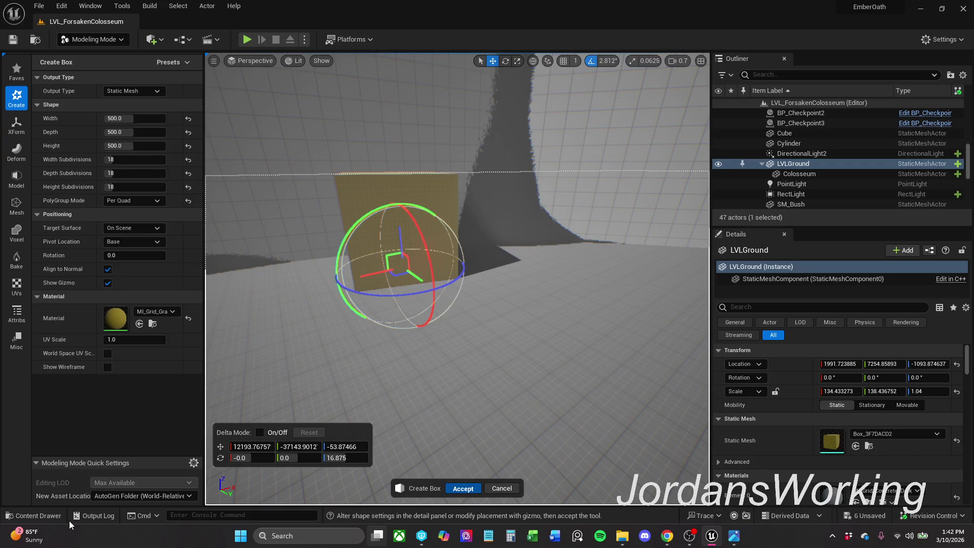
Step: Drag an SM_Poly_Hallway copy from the Content Drawer beside the Box
click(33, 515)
mouse_move(209, 429)
mouse_down()
mouse_move(473, 279)
mouse_move(461, 292)
mouse_up()
click(370, 217)
Step: Make the Box taller and delete the extra SM_Poly_Hallway2 copy
key(r)
mouse_move(402, 234)
mouse_down()
mouse_move(402, 177)
mouse_move(402, 196)
mouse_up()
click(464, 188)
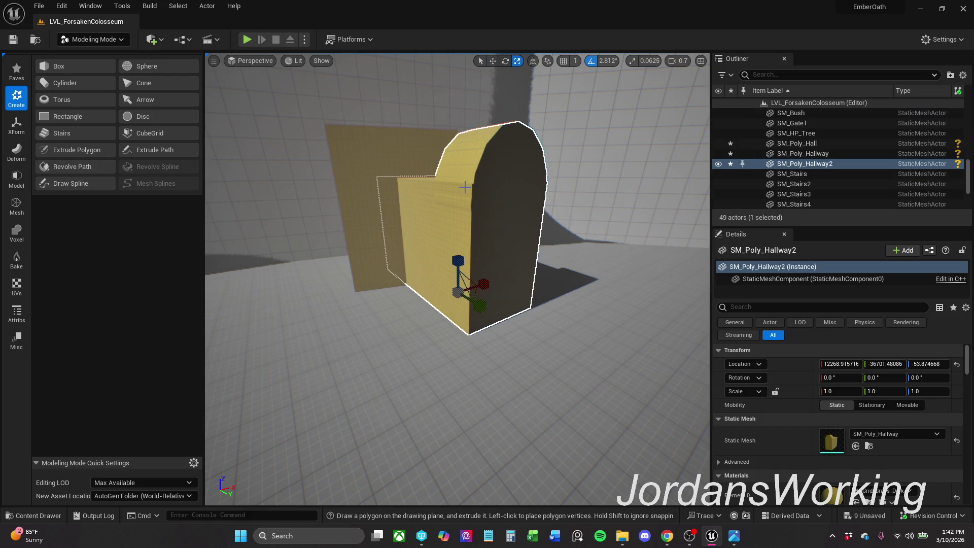
key(Delete)
Step: Rotate the Box to 8.4375° around Z
click(427, 223)
key(w)
key(e)
mouse_move(404, 291)
mouse_down()
mouse_move(449, 255)
mouse_move(363, 257)
mouse_up()
key(w)
Step: Stretch the Box along the wall to a Y scale of about 6.58
scroll(457, 279, up, 2)
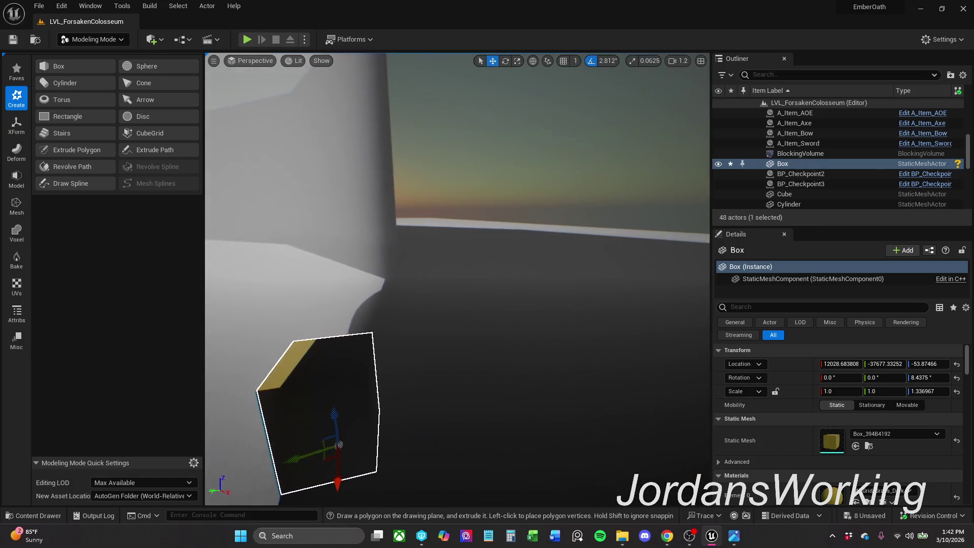
scroll(456, 279, up, 2)
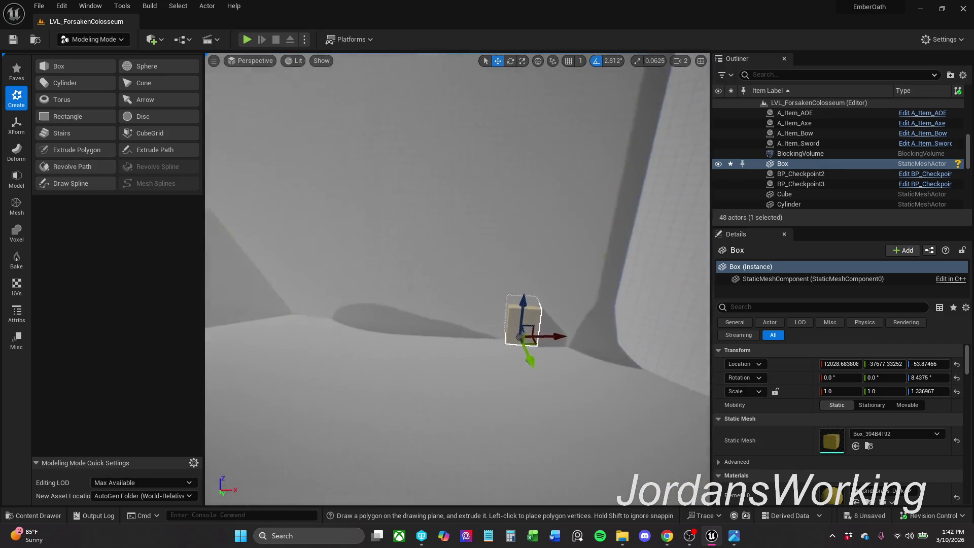
key(r)
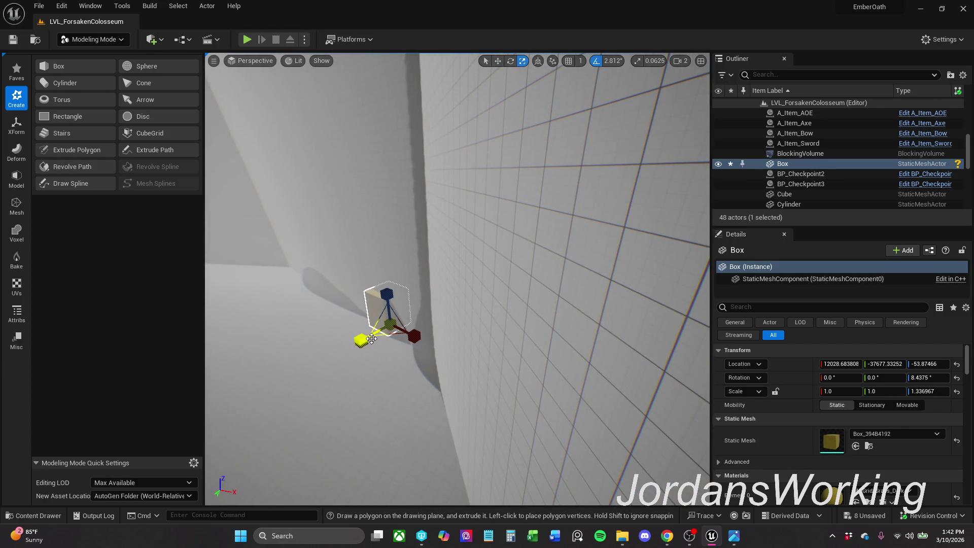
drag(360, 340, 284, 365)
key(w)
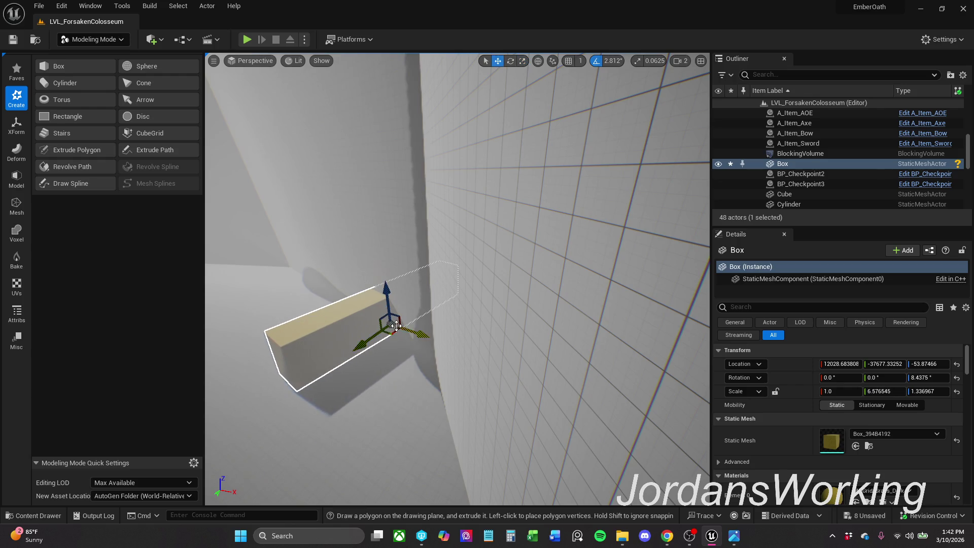